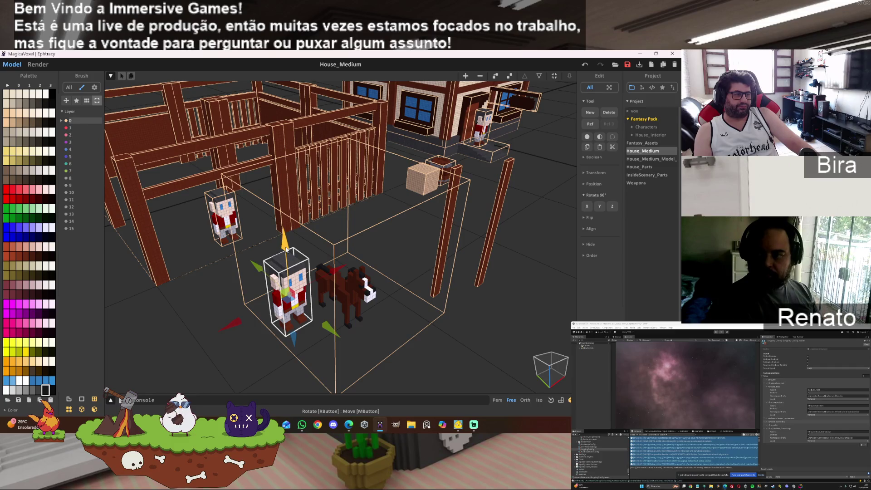
# Select the horse's model box and fit its bounds tightly around the horse.
pyautogui.moveTo(286, 273)
pyautogui.mouseDown(button='right')
pyautogui.moveTo(312, 316)
pyautogui.moveTo(347, 281)
pyautogui.mouseUp(button='right')
pyautogui.scroll(5, 313, 308)
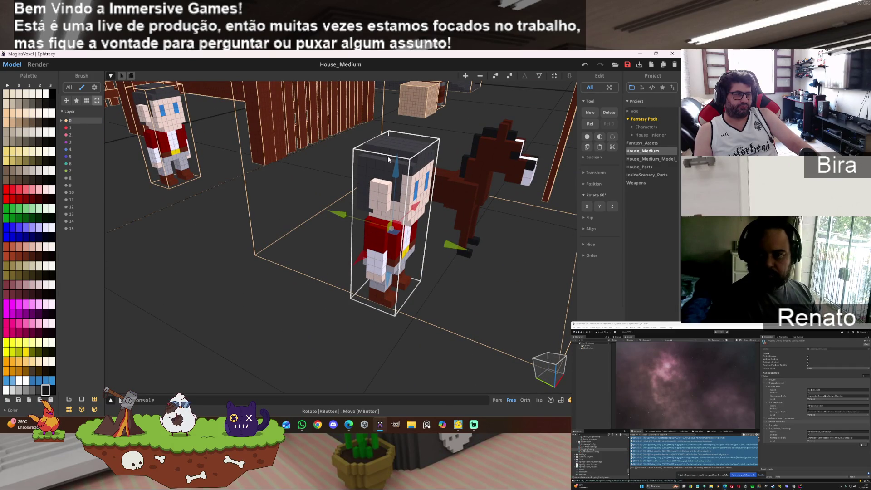
pyautogui.moveTo(397, 176); pyautogui.dragTo(398, 184)
pyautogui.hotkey('ctrl', 'z')
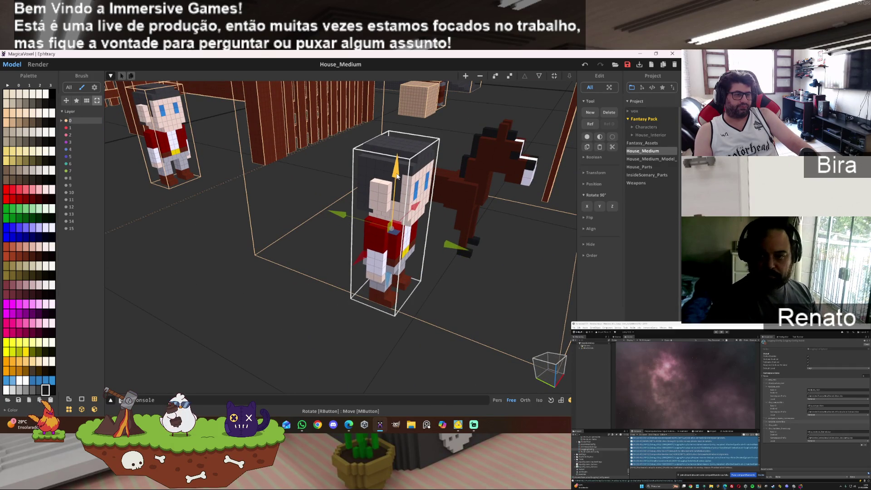
pyautogui.click(460, 335)
pyautogui.click(554, 78)
# Drag the horse's gizmo to lift it into place inside the fenced yard.
pyautogui.moveTo(527, 210)
pyautogui.mouseDown(button='right')
pyautogui.moveTo(287, 168)
pyautogui.moveTo(312, 123)
pyautogui.moveTo(277, 116)
pyautogui.moveTo(277, 98)
pyautogui.moveTo(308, 186)
pyautogui.mouseUp(button='right')
pyautogui.scroll(5, 287, 169)
pyautogui.scroll(-4, 310, 187)
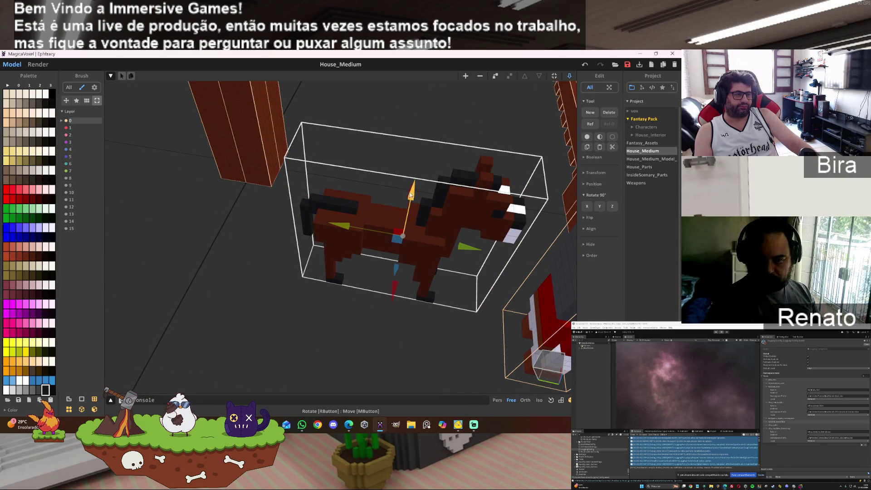
pyautogui.moveTo(394, 290)
pyautogui.mouseDown()
pyautogui.moveTo(394, 193)
pyautogui.moveTo(410, 90)
pyautogui.mouseUp()
pyautogui.moveTo(410, 90)
pyautogui.mouseDown(button='right')
pyautogui.moveTo(404, 172)
pyautogui.moveTo(414, 175)
pyautogui.moveTo(384, 194)
pyautogui.moveTo(450, 194)
pyautogui.moveTo(454, 176)
pyautogui.mouseUp(button='right')
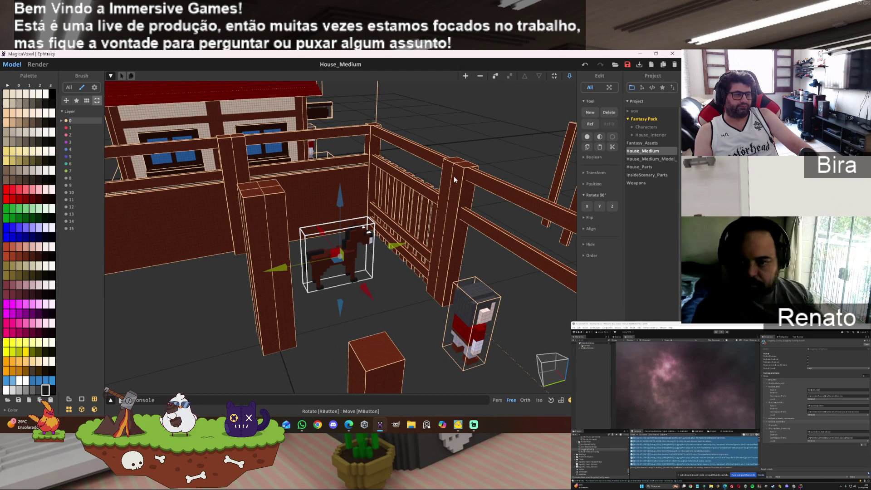
pyautogui.moveTo(454, 176)
pyautogui.mouseDown(button='right')
pyautogui.moveTo(404, 183)
pyautogui.moveTo(408, 189)
pyautogui.mouseUp(button='right')
pyautogui.press('f')
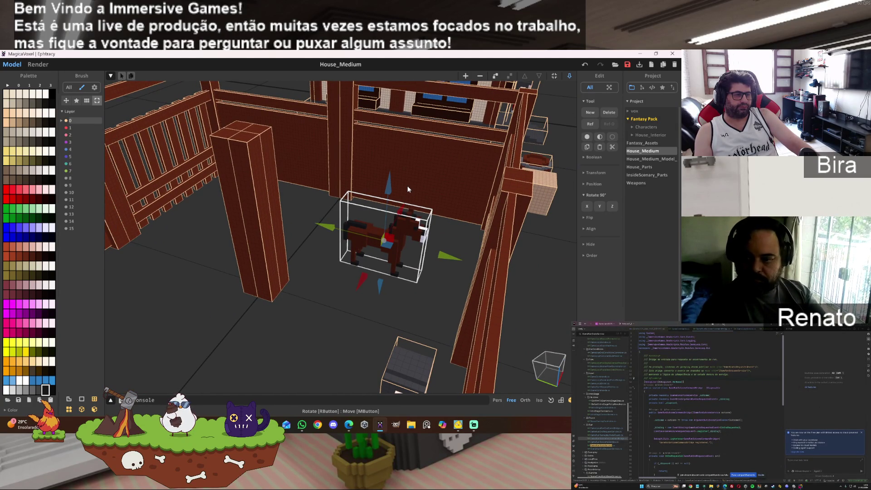
pyautogui.moveTo(407, 187); pyautogui.dragTo(382, 203, button='right')
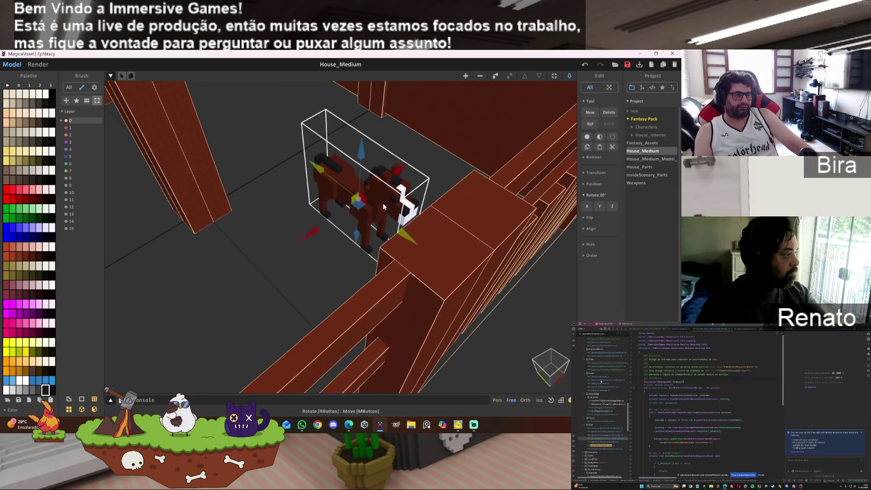
pyautogui.scroll(-8, 383, 203)
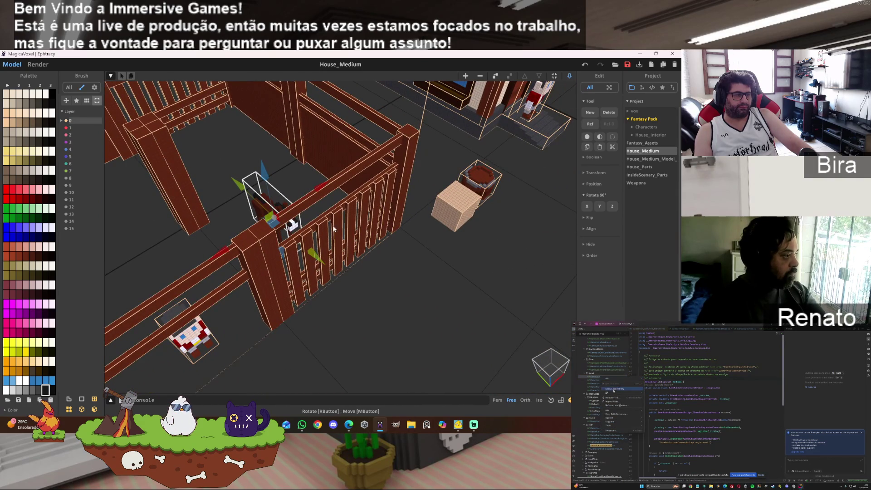
pyautogui.scroll(5, 449, 331)
pyautogui.moveTo(469, 357)
pyautogui.mouseDown(button='right')
pyautogui.moveTo(466, 338)
pyautogui.moveTo(408, 319)
pyautogui.mouseUp(button='right')
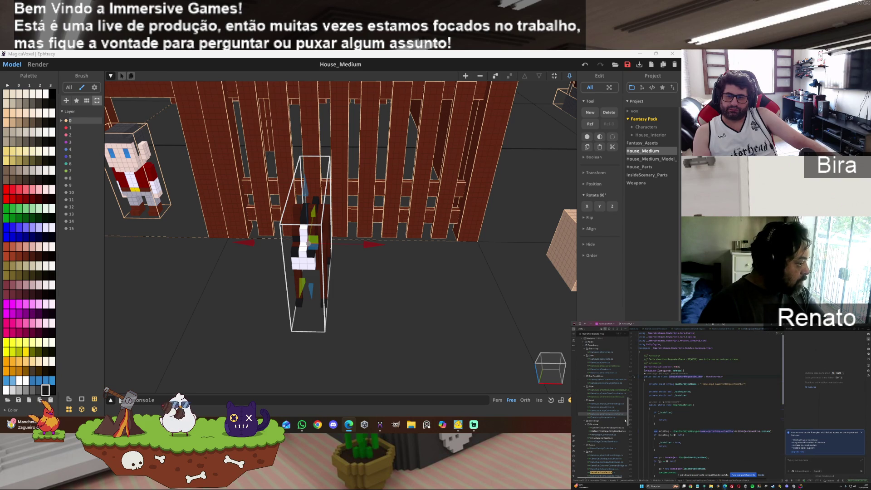
# Rename the GameRunStateService class and apply the rename to all usages.
pyautogui.scroll(-3, 628, 422)
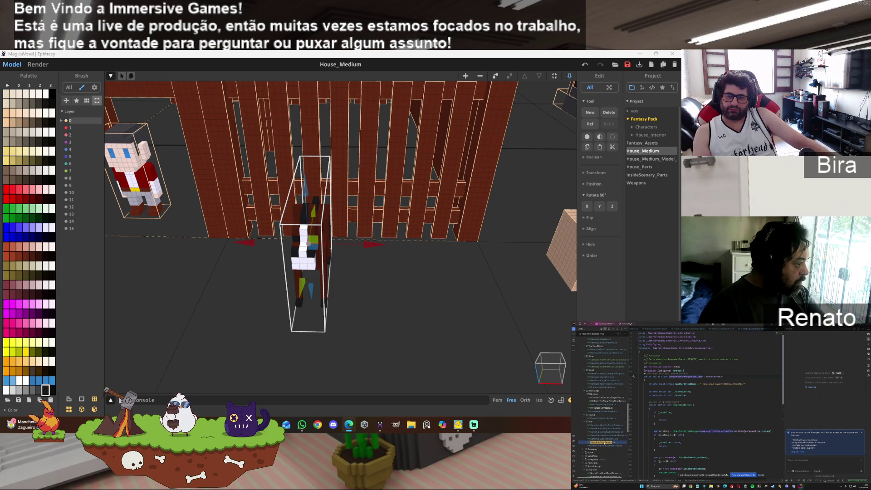
pyautogui.click(604, 442)
pyautogui.click(686, 406)
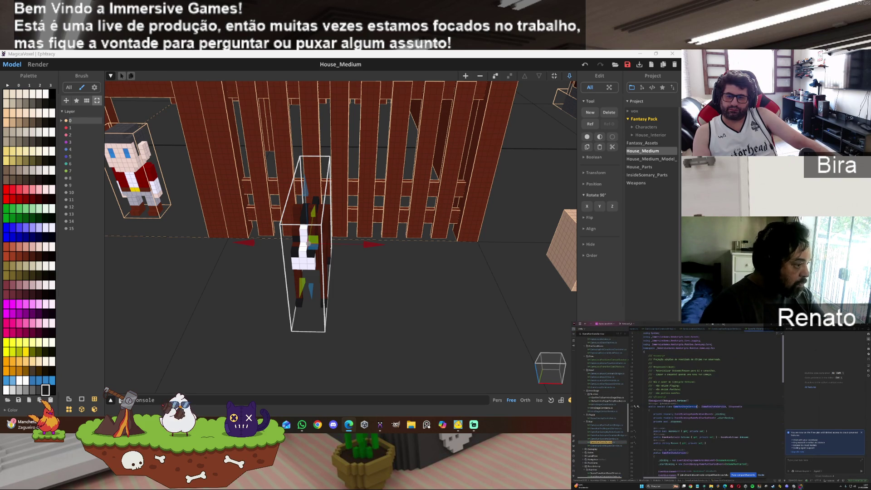
pyautogui.press('F2')
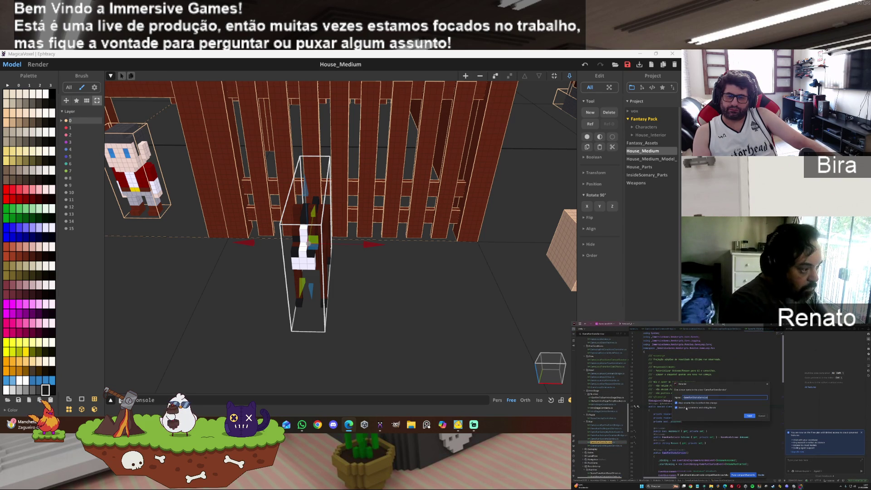
pyautogui.press('Escape')
pyautogui.click(749, 416)
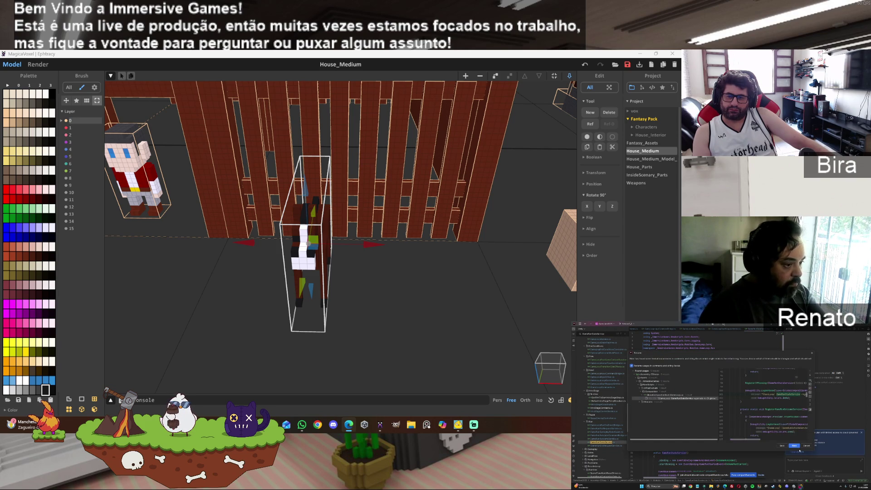
pyautogui.click(796, 447)
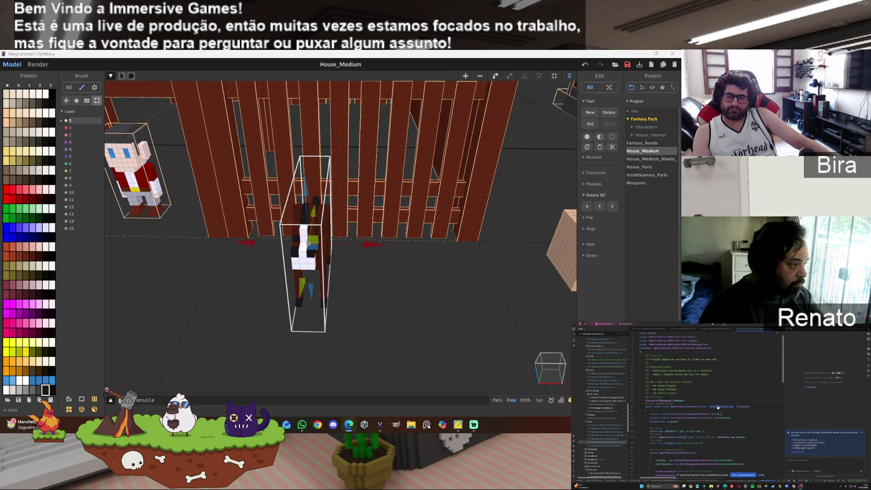
# Rename the IGameStateService interface to IGameRunResultSnapshotService across its usages.
pyautogui.keyDown('ctrl'); pyautogui.click(718, 407); pyautogui.keyUp('ctrl')
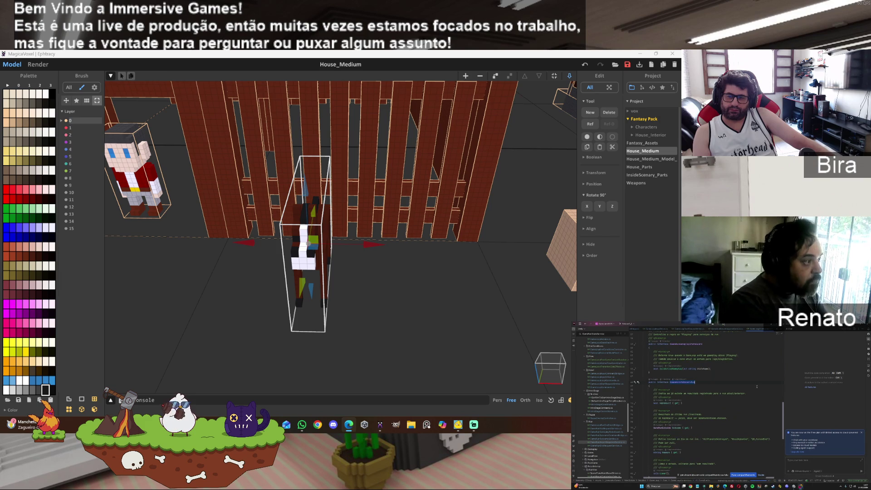
pyautogui.hotkey('shift', 'F6')
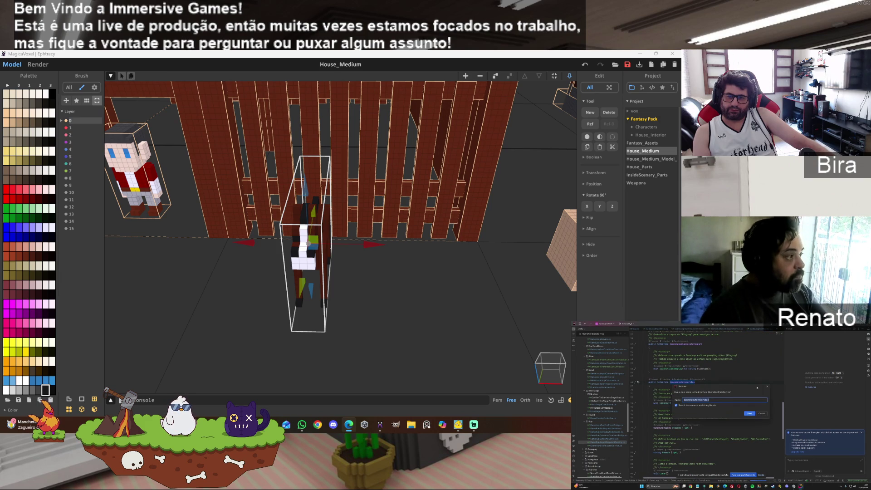
pyautogui.write('IGameRunResultSnapshotService')
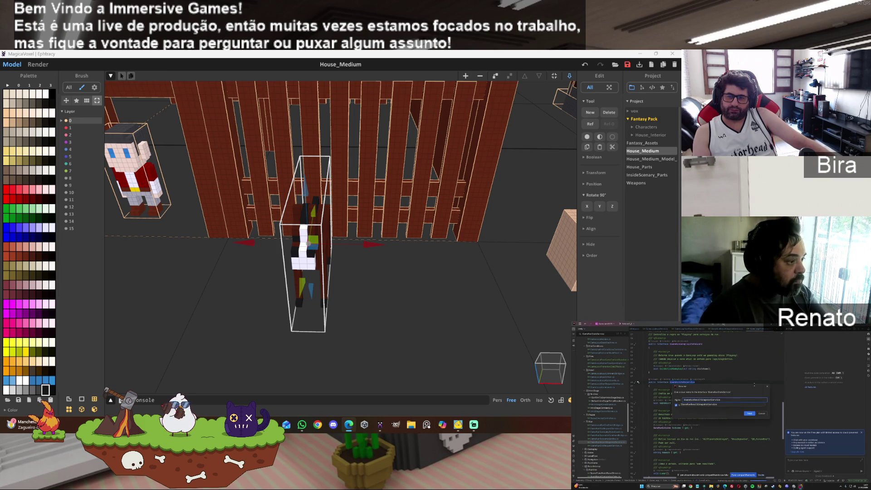
pyautogui.click(749, 413)
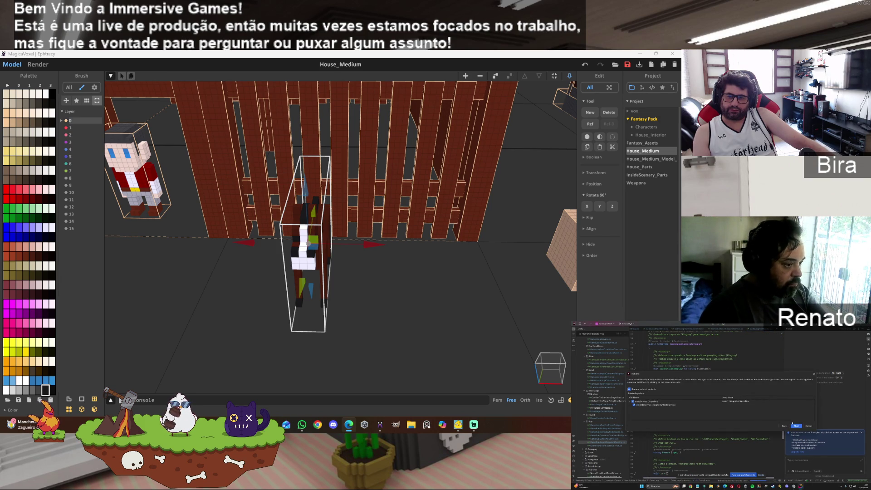
pyautogui.click(796, 426)
pyautogui.click(794, 447)
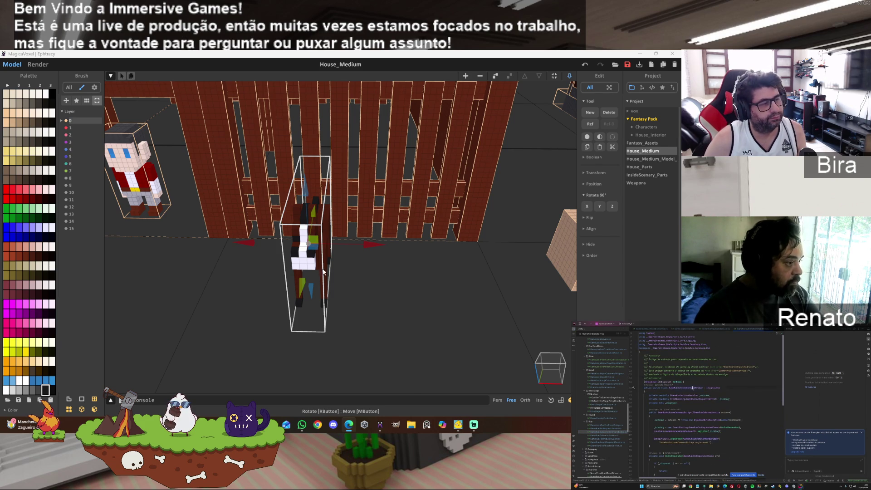
pyautogui.moveTo(364, 265); pyautogui.dragTo(516, 251, button='right')
# Repaint the front and side voxels of the horse's nose light grey.
pyautogui.moveTo(424, 262)
pyautogui.mouseDown(button='right')
pyautogui.moveTo(478, 242)
pyautogui.moveTo(360, 235)
pyautogui.mouseUp(button='right')
pyautogui.scroll(3, 488, 249)
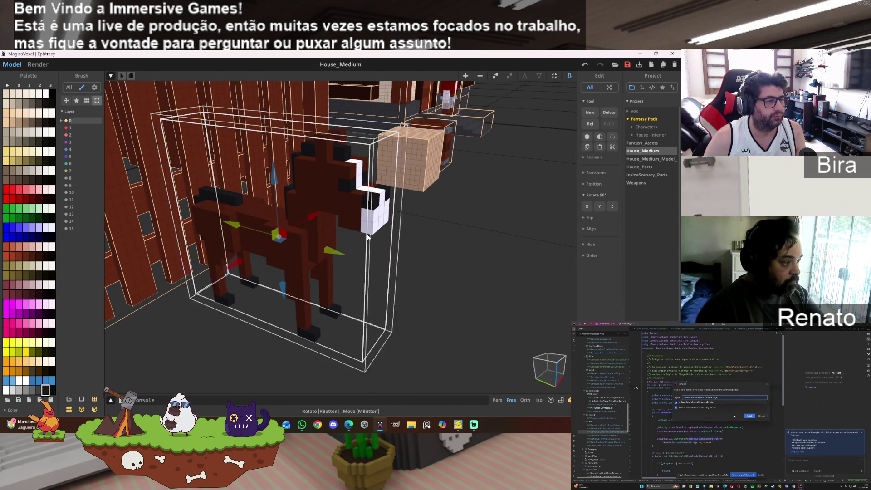
pyautogui.press('Tab')
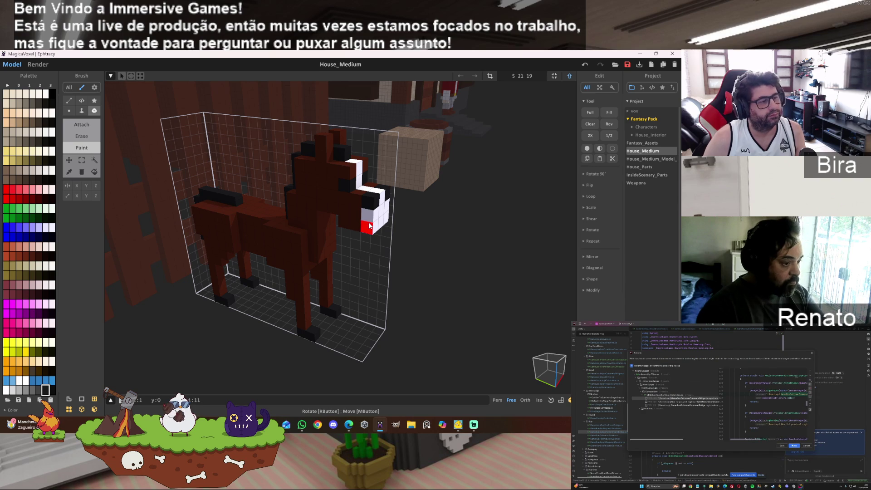
pyautogui.click(19, 389)
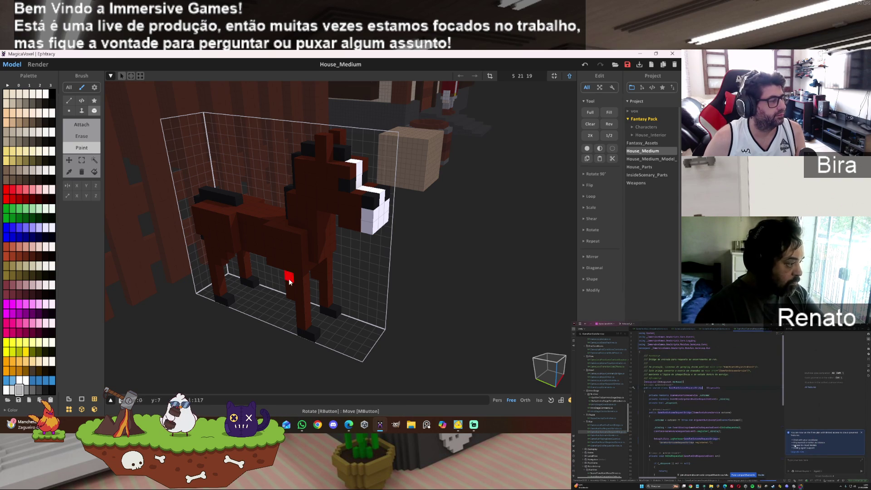
pyautogui.click(388, 219)
pyautogui.click(355, 225)
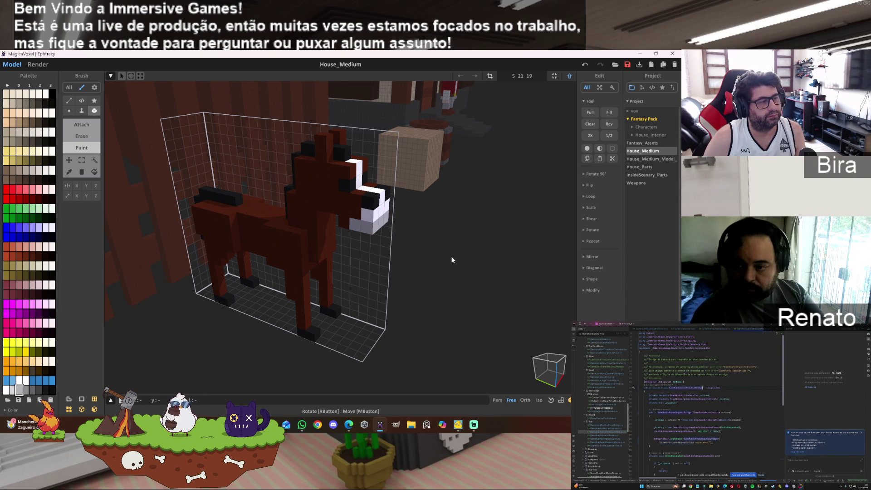
pyautogui.hotkey('ctrl', 'z')
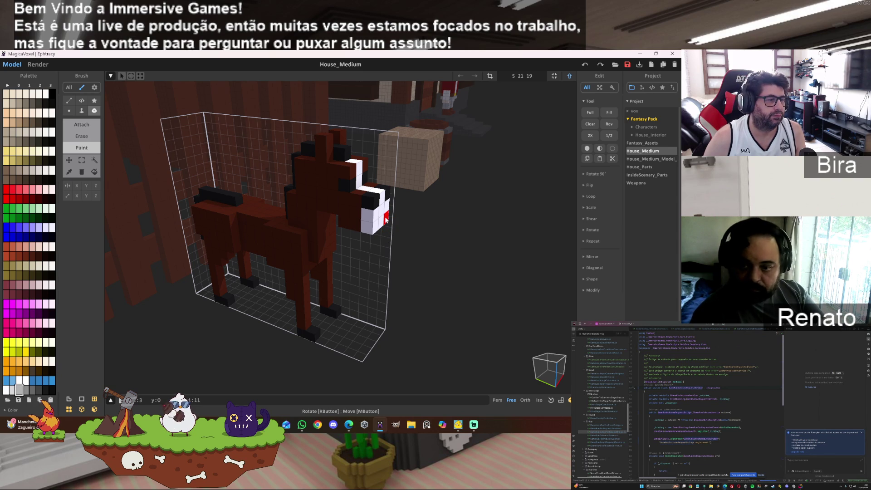
pyautogui.click(355, 225)
pyautogui.keyDown('alt'); pyautogui.click(366, 216); pyautogui.keyUp('alt')
# Paint the black voxel on the horse's face grey.
pyautogui.moveTo(443, 219)
pyautogui.mouseDown(button='right')
pyautogui.moveTo(454, 222)
pyautogui.moveTo(372, 232)
pyautogui.mouseUp(button='right')
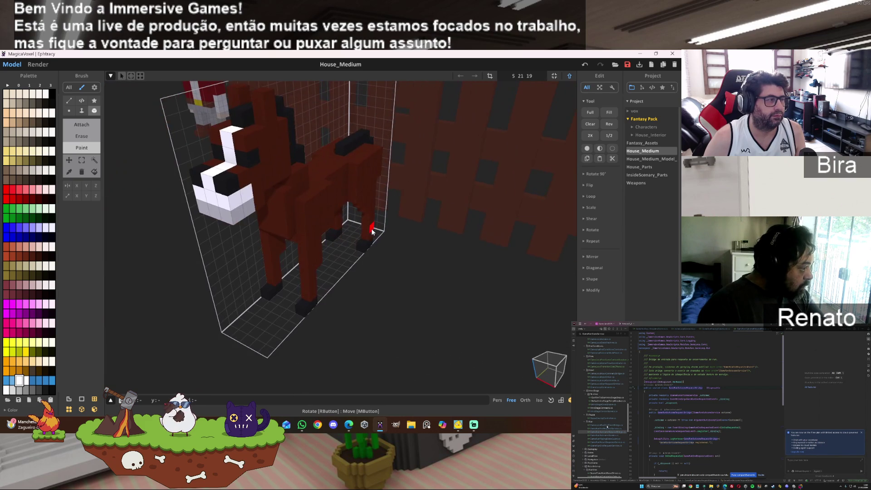
pyautogui.moveTo(247, 214)
pyautogui.mouseDown(button='right')
pyautogui.moveTo(411, 219)
pyautogui.moveTo(336, 265)
pyautogui.mouseUp(button='right')
pyautogui.scroll(-3, 383, 216)
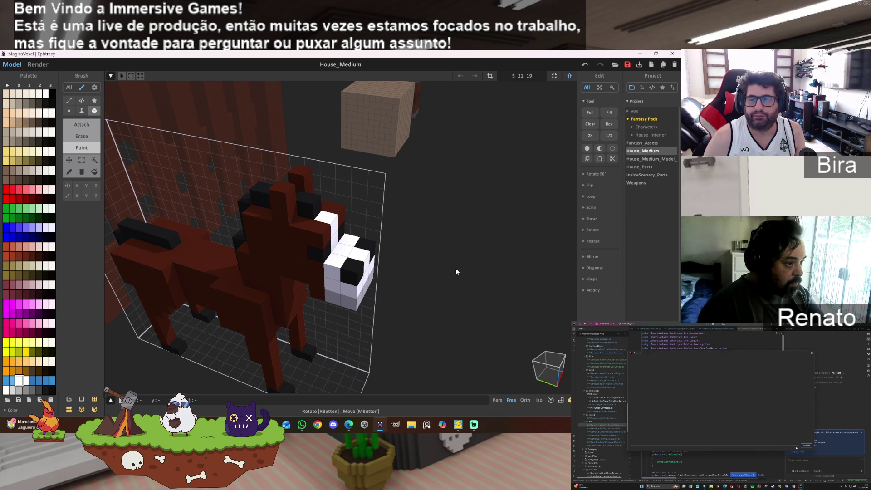
pyautogui.keyDown('alt'); pyautogui.click(348, 302); pyautogui.keyUp('alt')
pyautogui.click(350, 270)
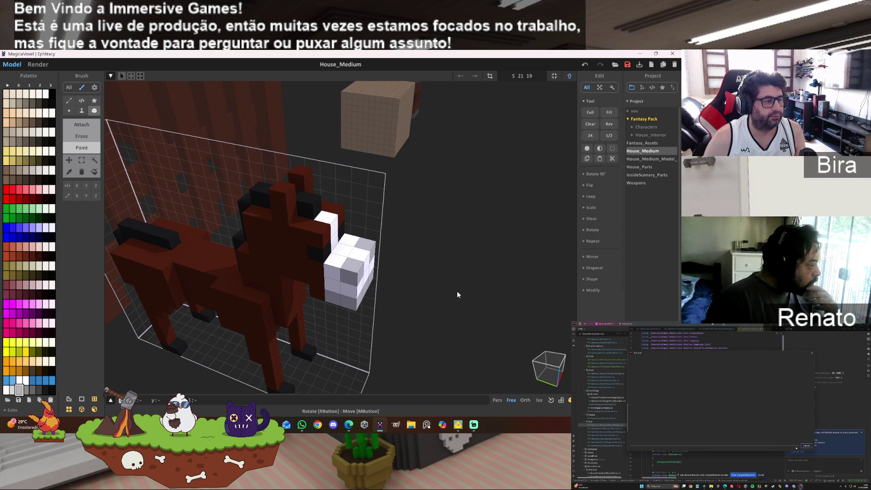
pyautogui.moveTo(456, 290)
pyautogui.mouseDown(button='right')
pyautogui.moveTo(470, 314)
pyautogui.moveTo(452, 273)
pyautogui.mouseUp(button='right')
pyautogui.scroll(-5, 451, 272)
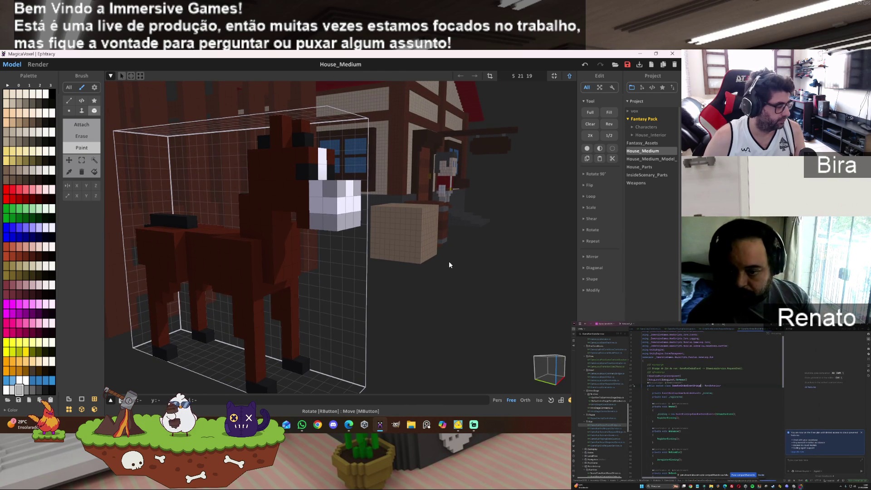
# Paint the bottom row of the horse's snout black.
pyautogui.hotkey('ctrl', 'z')
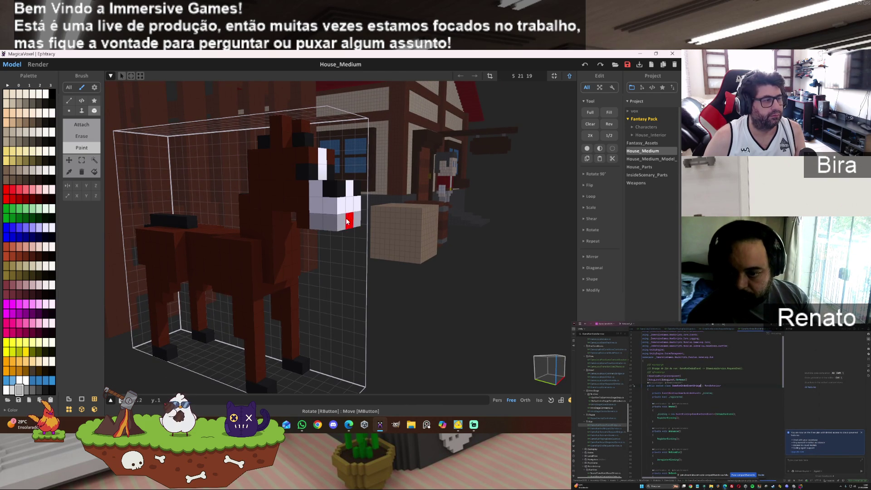
pyautogui.keyDown('alt'); pyautogui.click(331, 189); pyautogui.keyUp('alt')
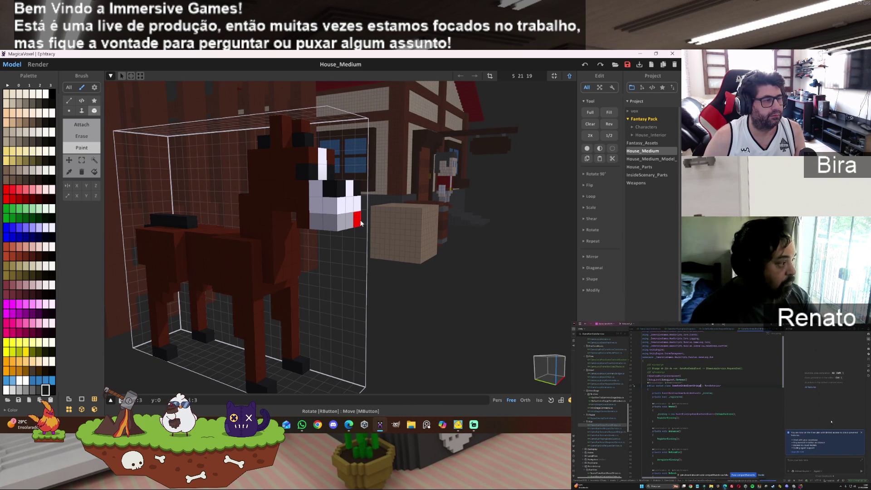
pyautogui.moveTo(362, 221); pyautogui.dragTo(313, 223)
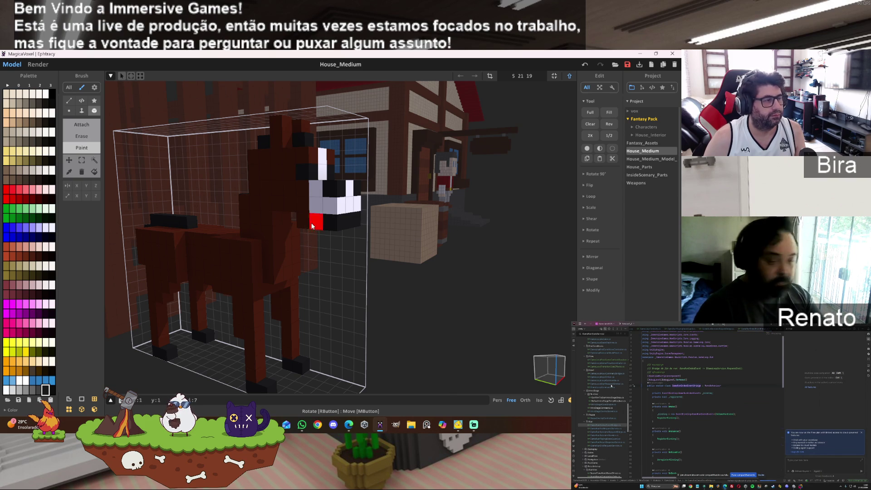
# Repaint the lower snout row brown-orange and choose another brown shade.
pyautogui.keyDown('alt'); pyautogui.click(297, 203); pyautogui.keyUp('alt')
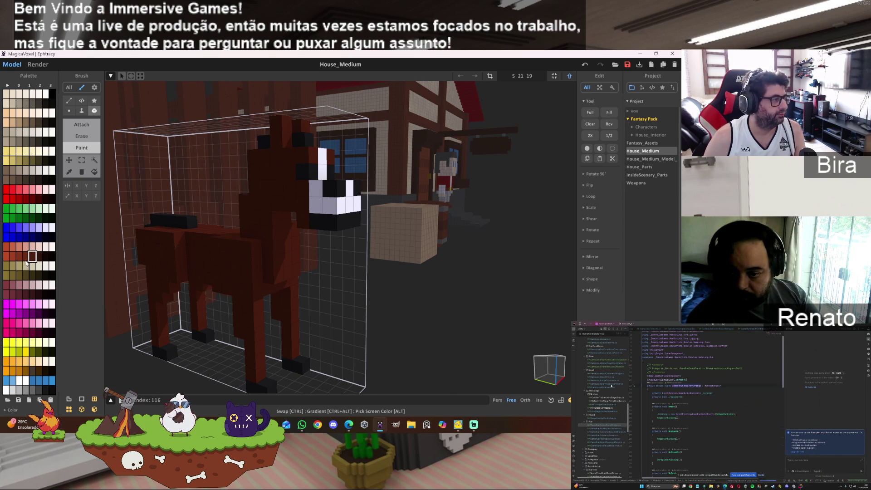
pyautogui.click(6, 256)
pyautogui.moveTo(313, 222); pyautogui.dragTo(345, 219)
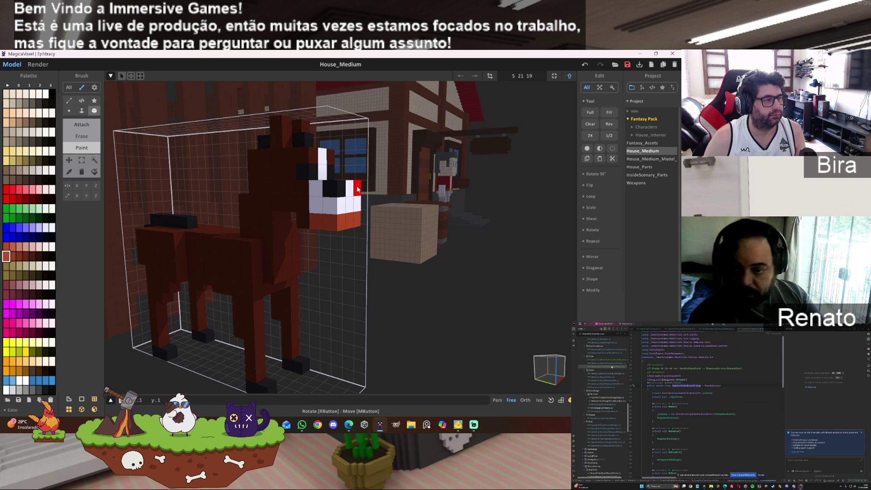
pyautogui.moveTo(459, 265)
pyautogui.mouseDown(button='right')
pyautogui.moveTo(342, 254)
pyautogui.moveTo(448, 266)
pyautogui.mouseUp(button='right')
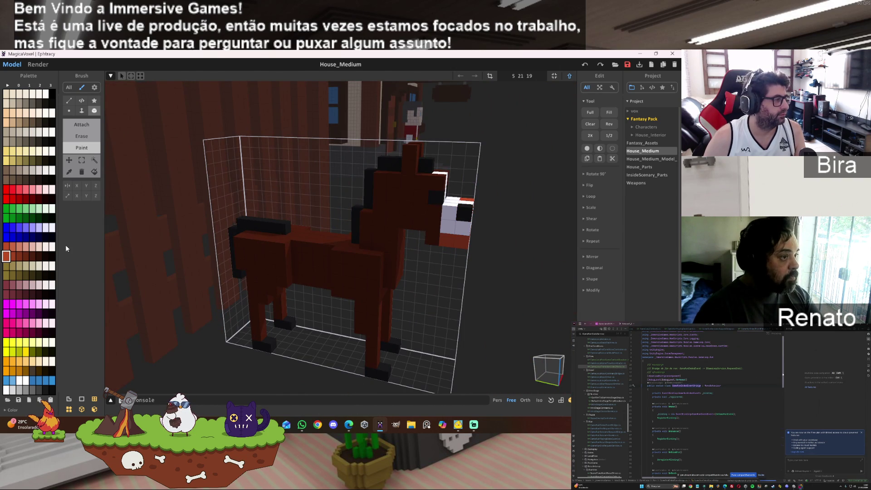
pyautogui.click(12, 247)
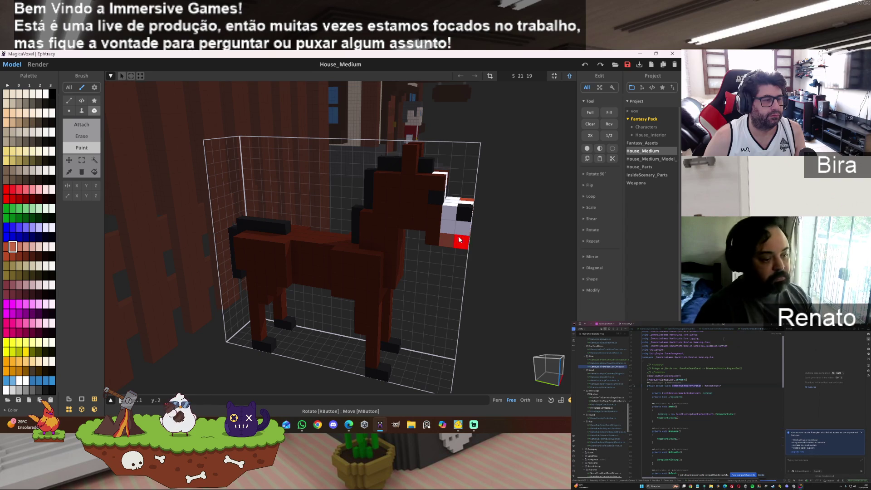
pyautogui.moveTo(525, 248); pyautogui.dragTo(467, 263, button='right')
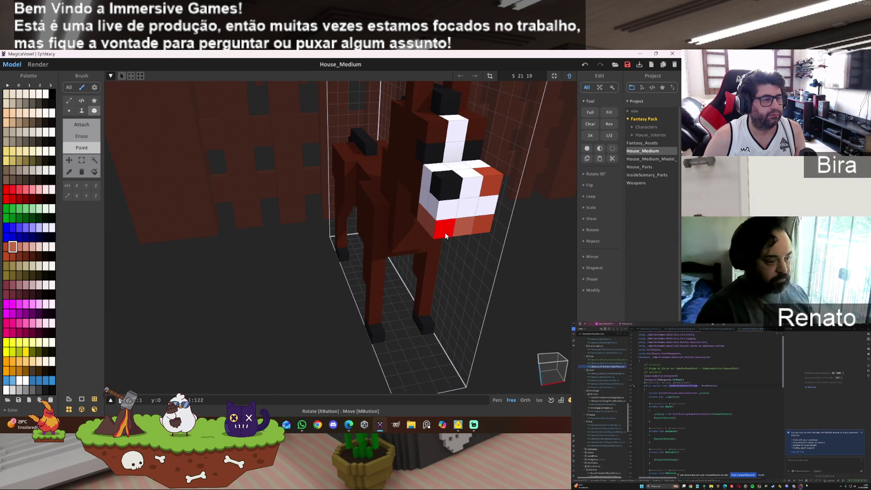
pyautogui.moveTo(525, 219)
pyautogui.mouseDown(button='right')
pyautogui.moveTo(518, 256)
pyautogui.moveTo(335, 260)
pyautogui.moveTo(447, 252)
pyautogui.mouseUp(button='right')
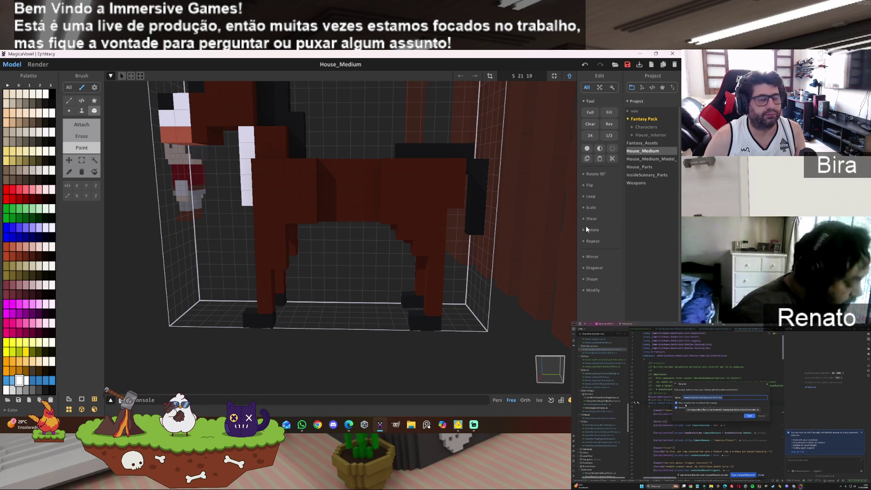
pyautogui.scroll(-3, 480, 220)
pyautogui.moveTo(416, 233)
pyautogui.mouseDown(button='right')
pyautogui.moveTo(410, 192)
pyautogui.moveTo(431, 230)
pyautogui.moveTo(428, 250)
pyautogui.mouseUp(button='right')
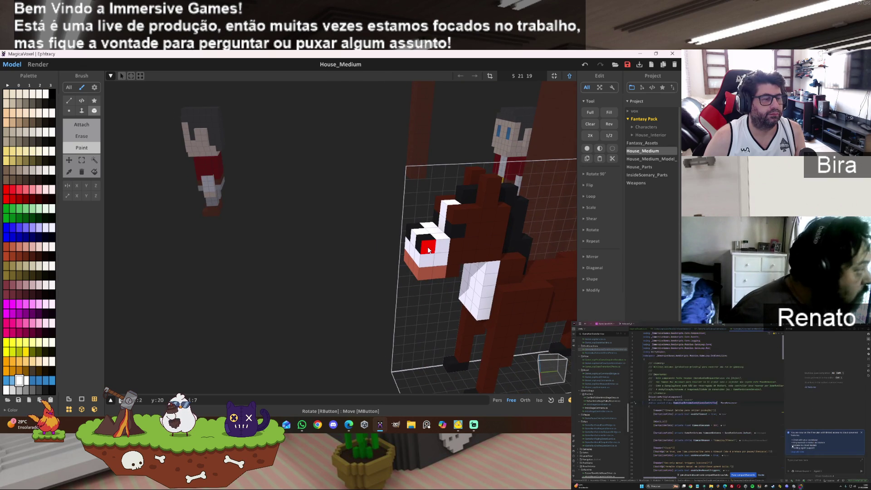
pyautogui.scroll(-3, 428, 249)
pyautogui.moveTo(435, 249); pyautogui.dragTo(462, 246, button='right')
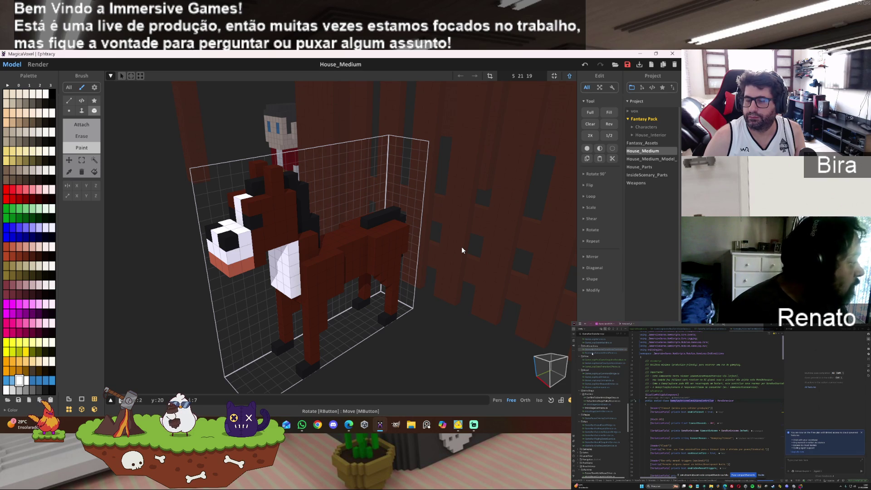
pyautogui.moveTo(461, 246)
pyautogui.mouseDown(button='right')
pyautogui.moveTo(397, 255)
pyautogui.moveTo(426, 234)
pyautogui.moveTo(454, 238)
pyautogui.mouseUp(button='right')
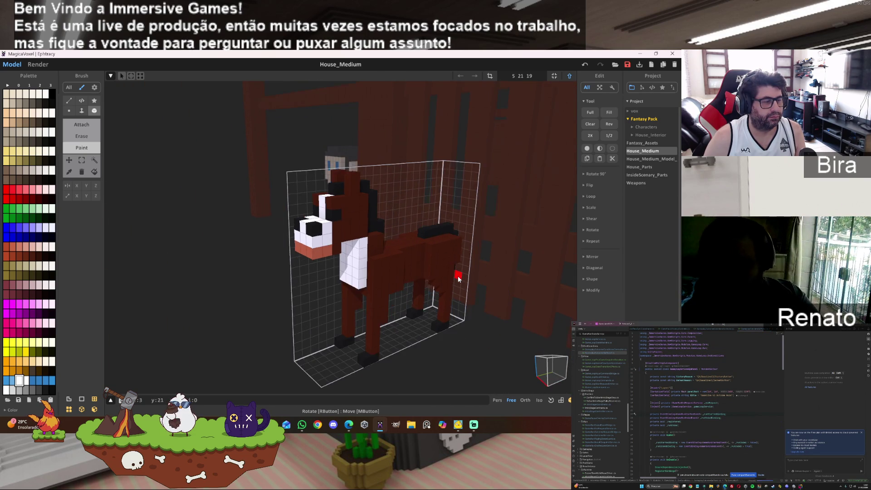
pyautogui.scroll(2, 458, 279)
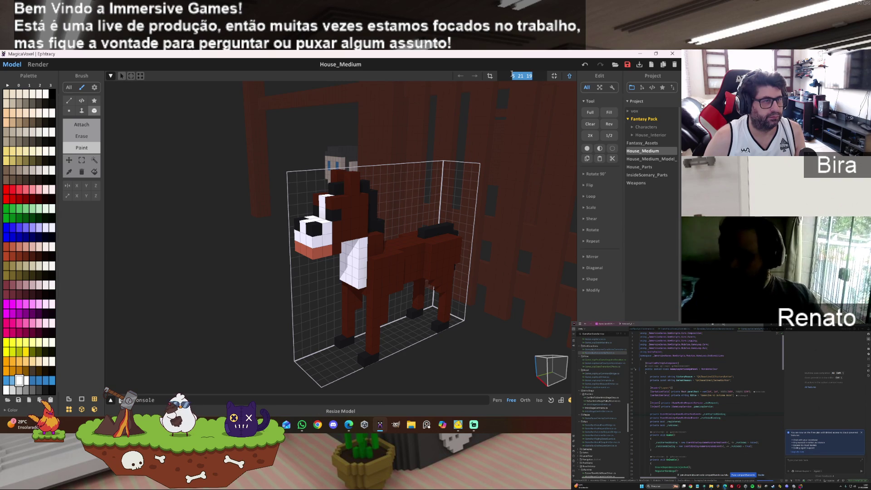
pyautogui.write('30')
# Confirm the 30×30×30 model size and box-select the horse's body and head.
pyautogui.press('Return')
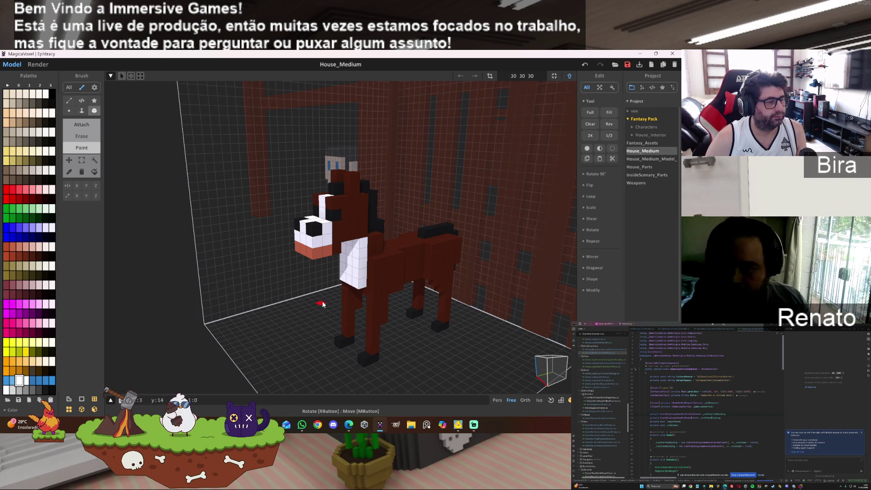
pyautogui.click(82, 159)
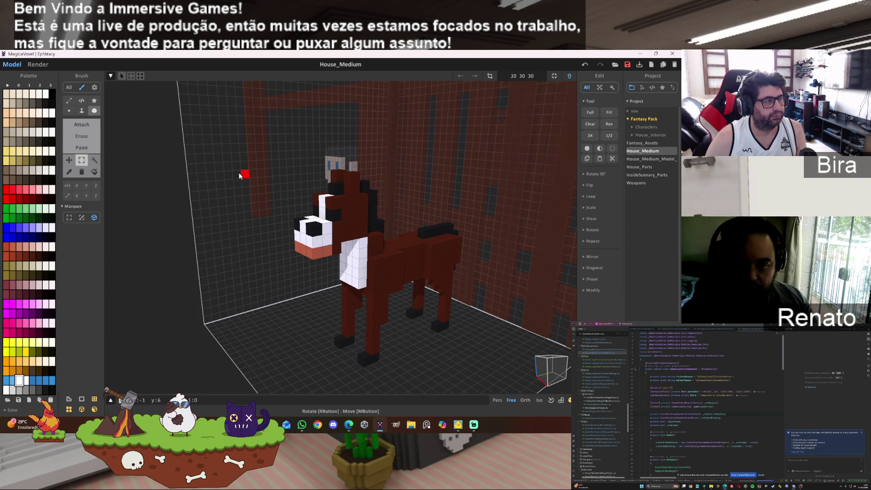
pyautogui.moveTo(225, 117)
pyautogui.mouseDown()
pyautogui.moveTo(301, 187)
pyautogui.moveTo(486, 276)
pyautogui.moveTo(464, 252)
pyautogui.moveTo(497, 224)
pyautogui.mouseUp()
pyautogui.moveTo(497, 224)
pyautogui.mouseDown(button='right')
pyautogui.moveTo(510, 288)
pyautogui.moveTo(466, 279)
pyautogui.moveTo(484, 331)
pyautogui.moveTo(475, 266)
pyautogui.moveTo(174, 148)
pyautogui.mouseUp(button='right')
pyautogui.moveTo(175, 146)
pyautogui.mouseDown()
pyautogui.moveTo(437, 309)
pyautogui.moveTo(447, 304)
pyautogui.mouseUp()
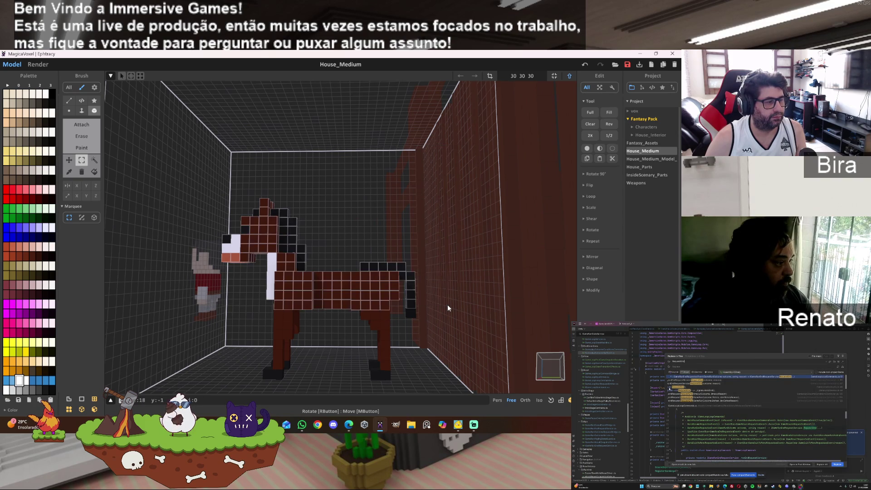
# Raise the selected body and head two voxels above the legs.
pyautogui.press('Up')
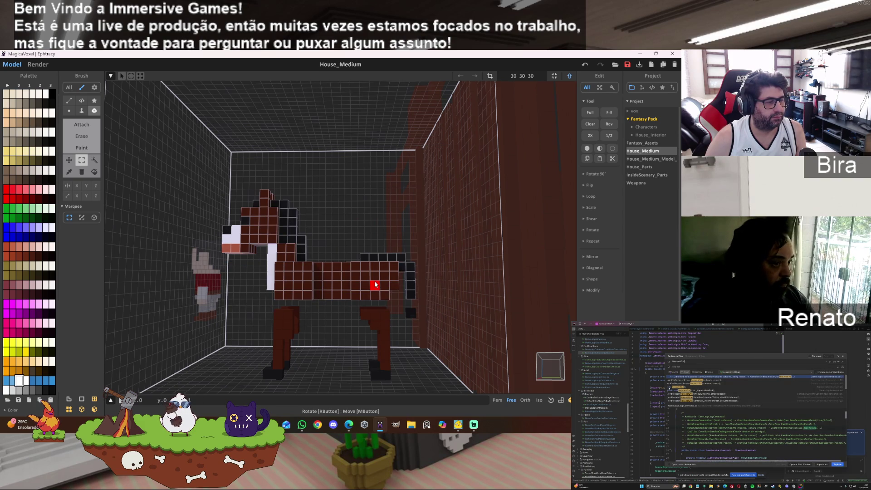
pyautogui.press('Up')
pyautogui.press('Down')
pyautogui.press('Up')
pyautogui.click(432, 318)
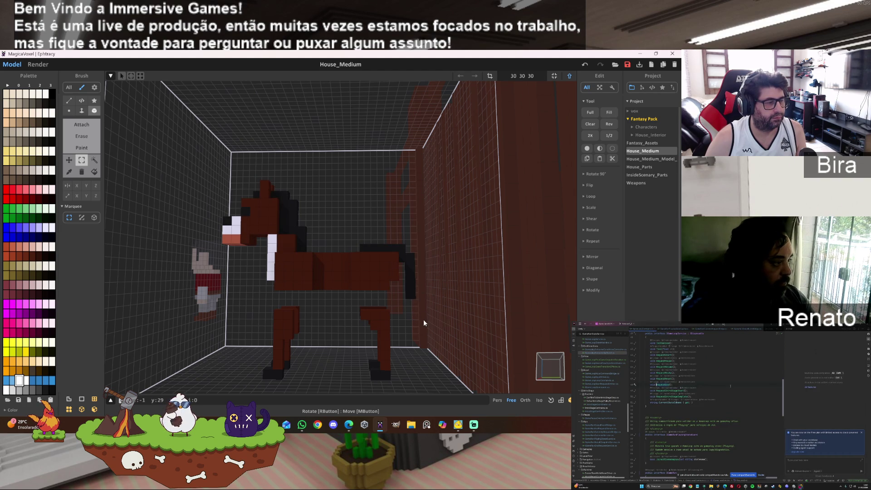
pyautogui.scroll(5, 422, 317)
pyautogui.scroll(10, 422, 318)
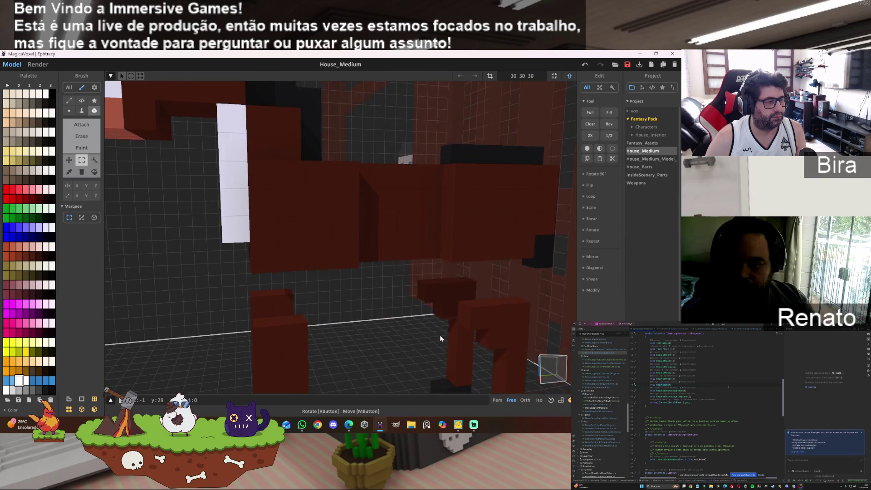
pyautogui.scroll(-3, 439, 338)
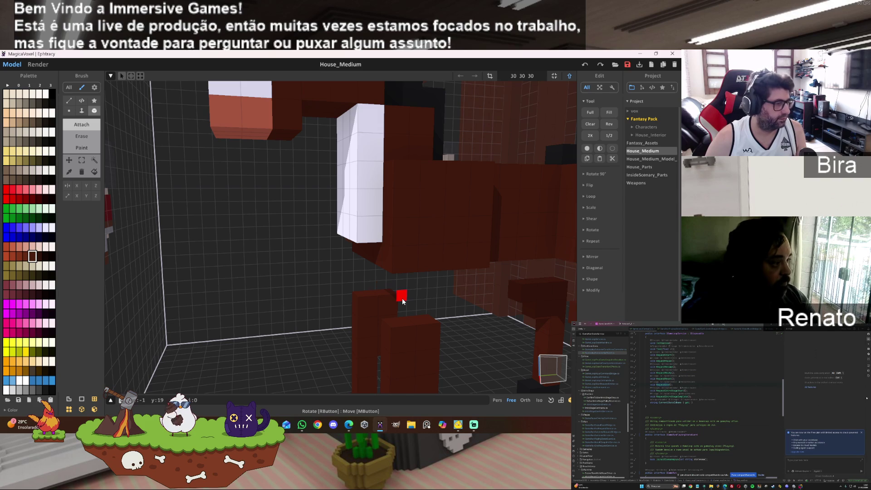
# Attach a layer of voxels on top of the rear leg's dark hoof block.
pyautogui.click(82, 110)
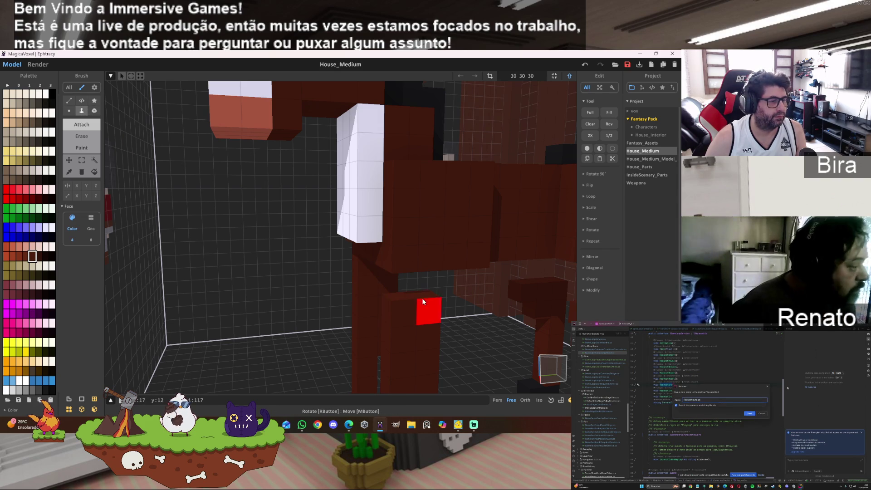
pyautogui.scroll(-6, 482, 335)
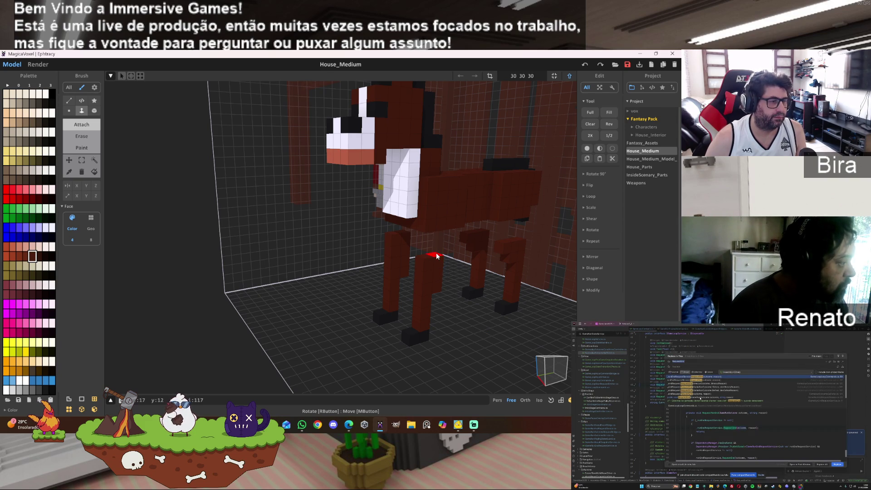
pyautogui.scroll(8, 510, 289)
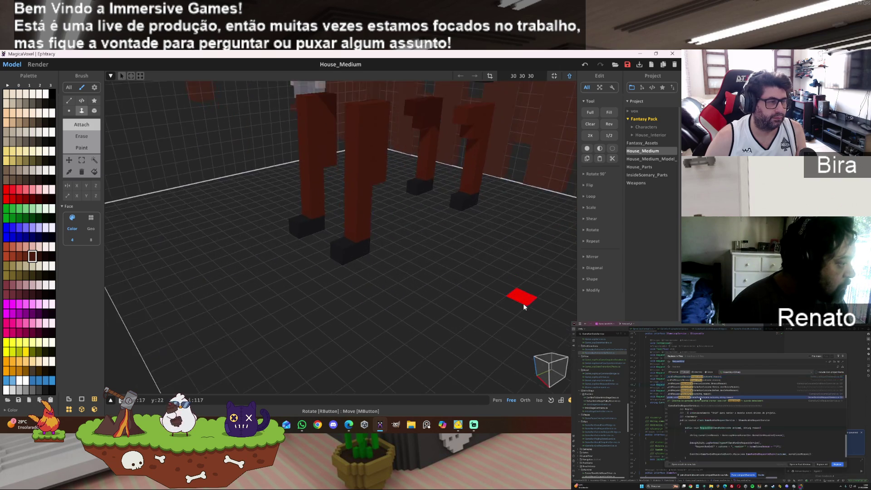
pyautogui.scroll(8, 517, 269)
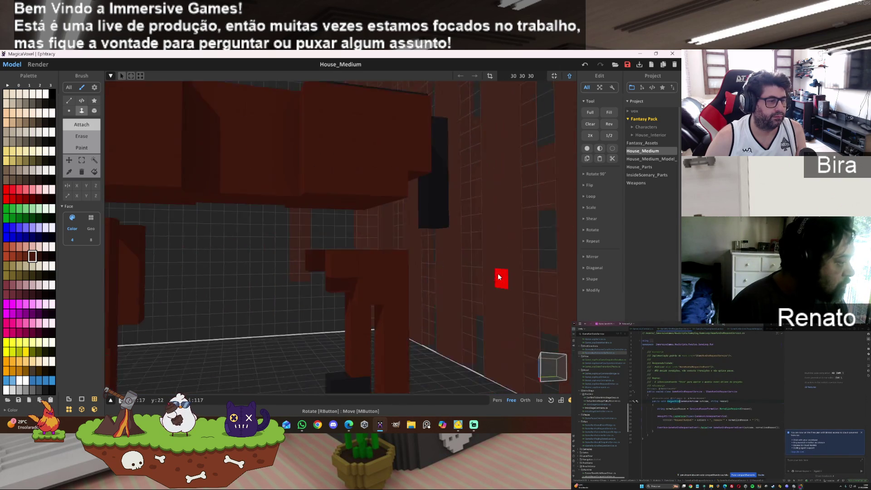
pyautogui.scroll(-5, 486, 223)
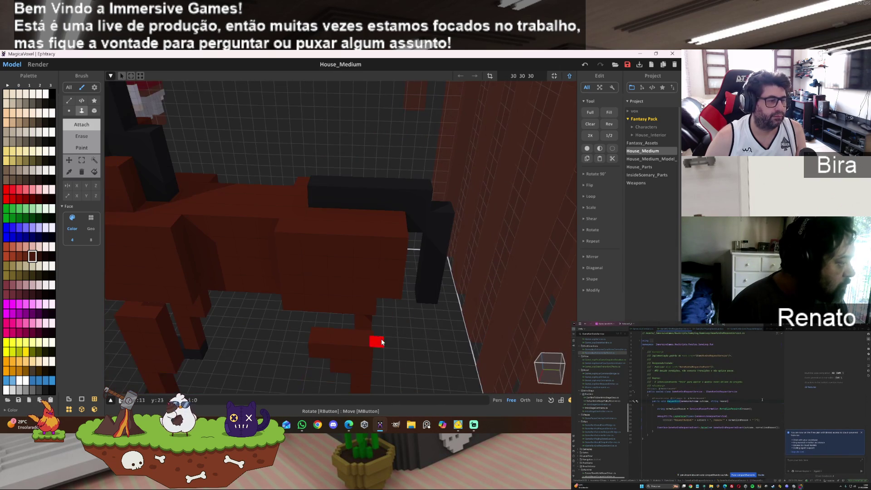
pyautogui.scroll(6, 420, 343)
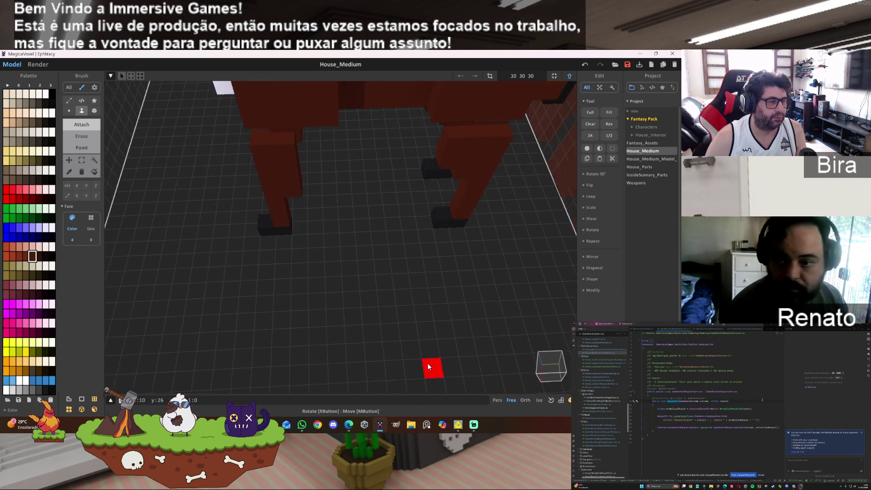
pyautogui.scroll(-4, 438, 326)
pyautogui.scroll(4, 443, 301)
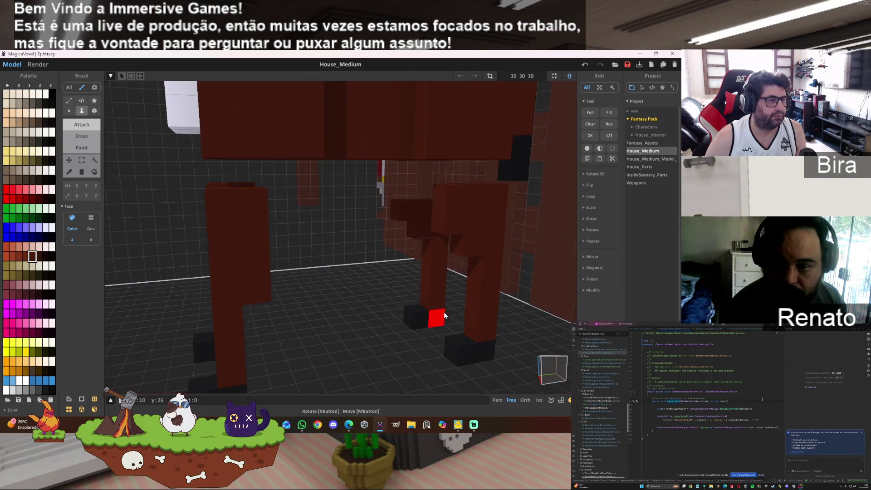
pyautogui.click(400, 205)
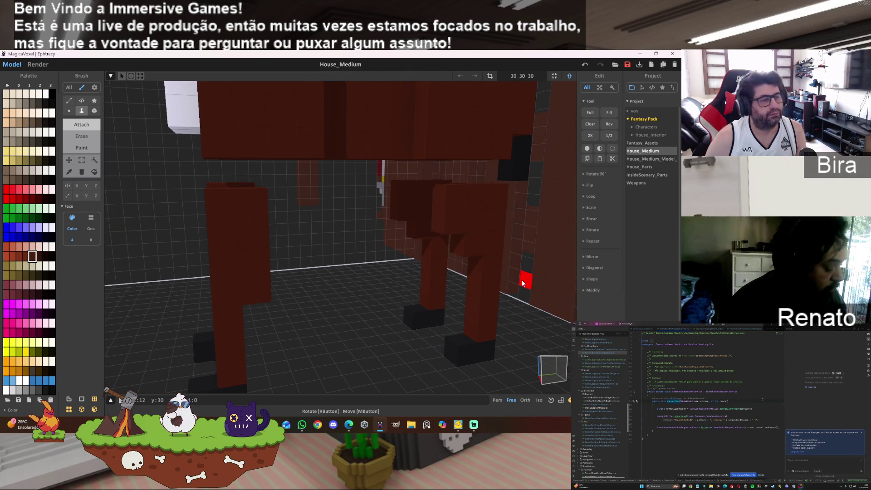
pyautogui.moveTo(415, 254)
pyautogui.mouseDown(button='right')
pyautogui.moveTo(340, 222)
pyautogui.moveTo(333, 269)
pyautogui.moveTo(360, 205)
pyautogui.moveTo(309, 189)
pyautogui.moveTo(317, 176)
pyautogui.moveTo(306, 204)
pyautogui.moveTo(361, 181)
pyautogui.moveTo(394, 183)
pyautogui.moveTo(411, 142)
pyautogui.moveTo(350, 224)
pyautogui.moveTo(367, 228)
pyautogui.mouseUp(button='right')
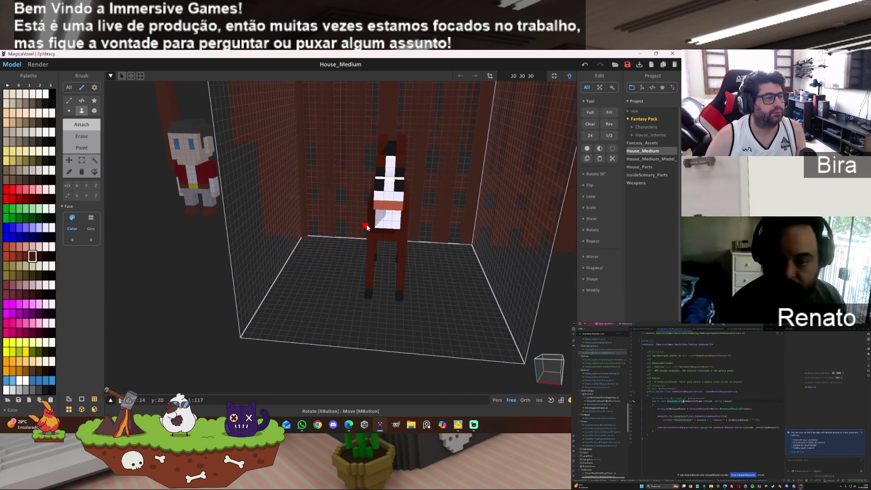
# Box-select the horse's side, extrude a full-height column, and shift it one voxel left.
pyautogui.click(81, 159)
pyautogui.scroll(2, 390, 121)
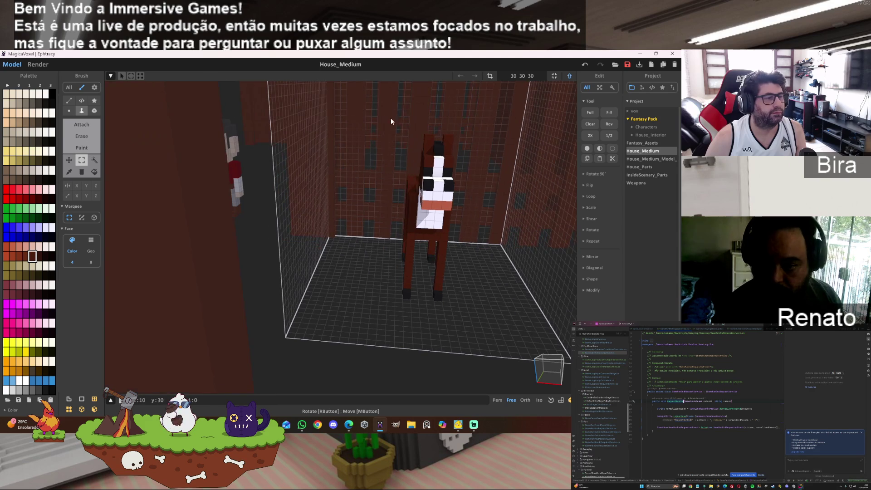
pyautogui.moveTo(430, 246); pyautogui.dragTo(428, 331)
pyautogui.click(461, 330)
pyautogui.moveTo(461, 330)
pyautogui.mouseDown(button='right')
pyautogui.moveTo(472, 327)
pyautogui.moveTo(485, 361)
pyautogui.moveTo(476, 298)
pyautogui.moveTo(363, 296)
pyautogui.mouseUp(button='right')
pyautogui.scroll(4, 466, 293)
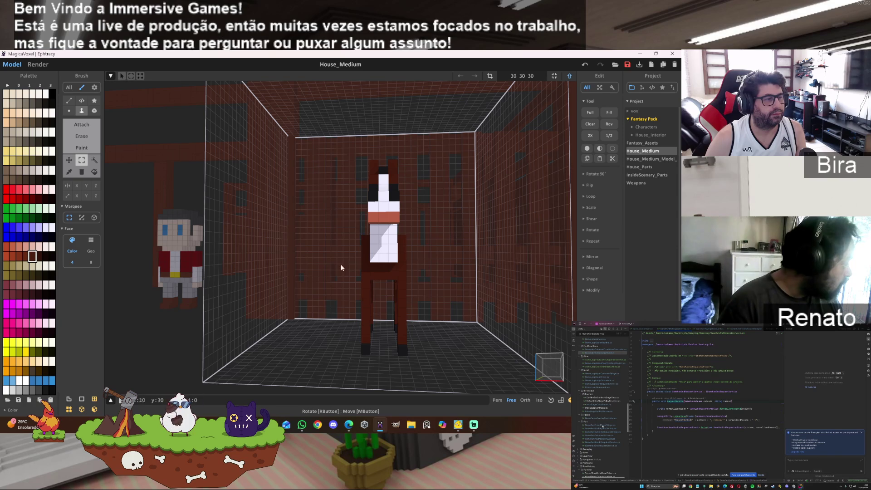
pyautogui.moveTo(339, 165); pyautogui.dragTo(374, 388)
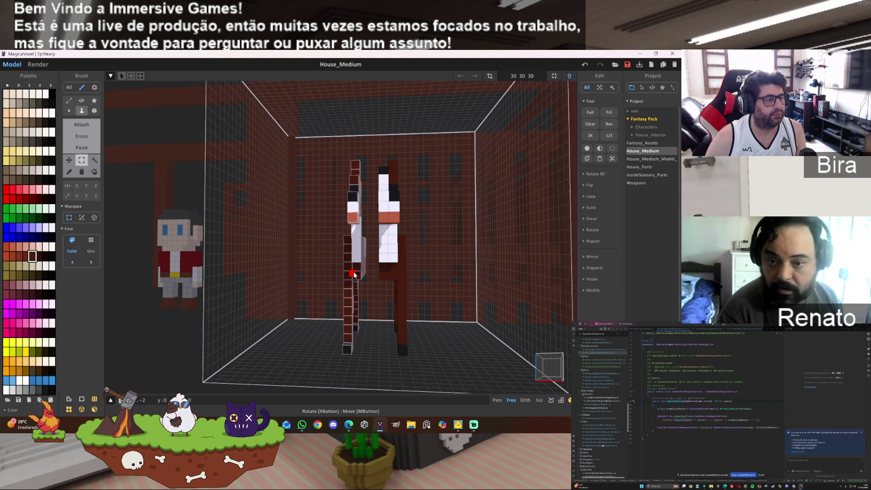
pyautogui.moveTo(374, 276); pyautogui.dragTo(368, 275)
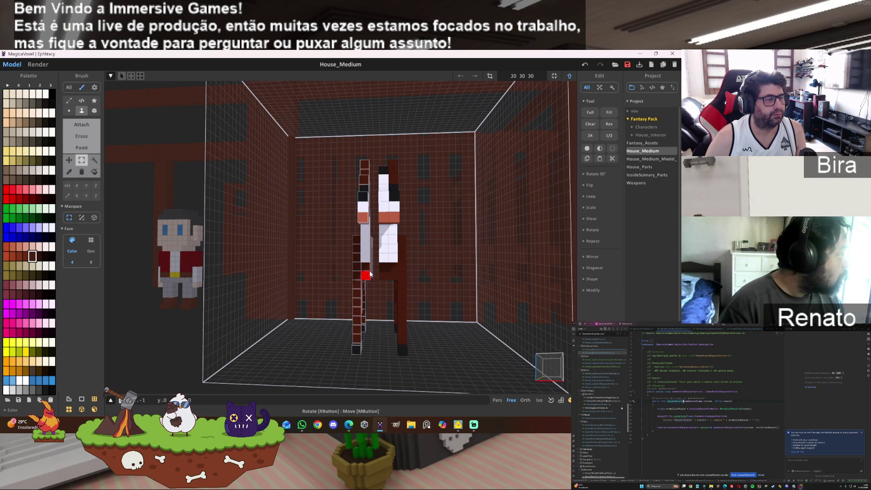
pyautogui.moveTo(350, 253)
pyautogui.mouseDown(button='right')
pyautogui.moveTo(351, 238)
pyautogui.moveTo(366, 247)
pyautogui.mouseUp(button='right')
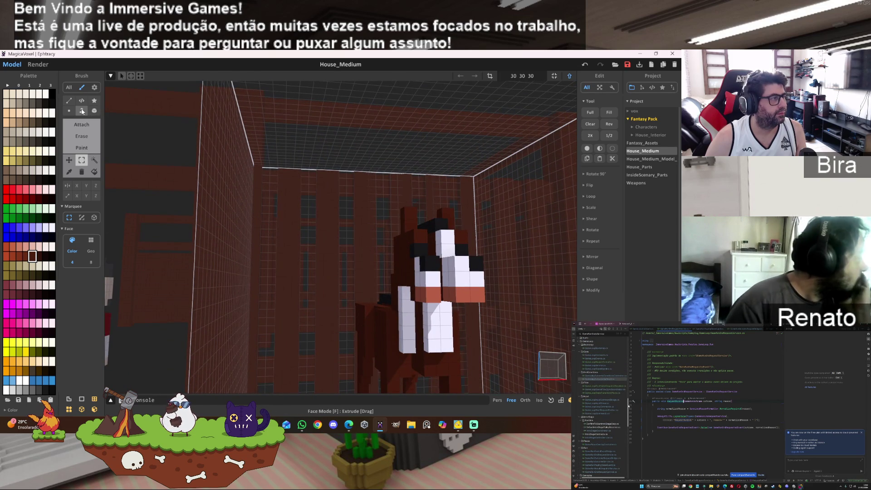
# Pick black from the horse's head and attach extra black voxels to the mane.
pyautogui.press('f')
pyautogui.moveTo(446, 272)
pyautogui.mouseDown(button='right')
pyautogui.moveTo(420, 281)
pyautogui.moveTo(456, 293)
pyautogui.mouseUp(button='right')
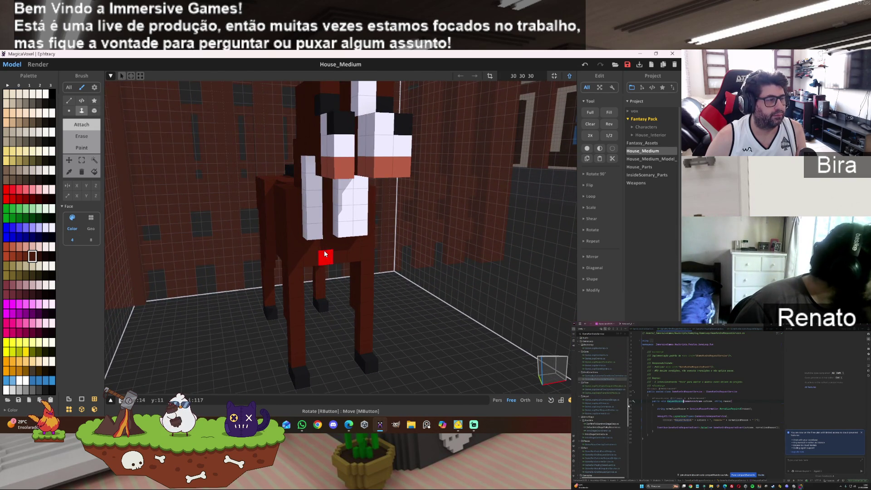
pyautogui.moveTo(368, 265); pyautogui.dragTo(380, 268, button='right')
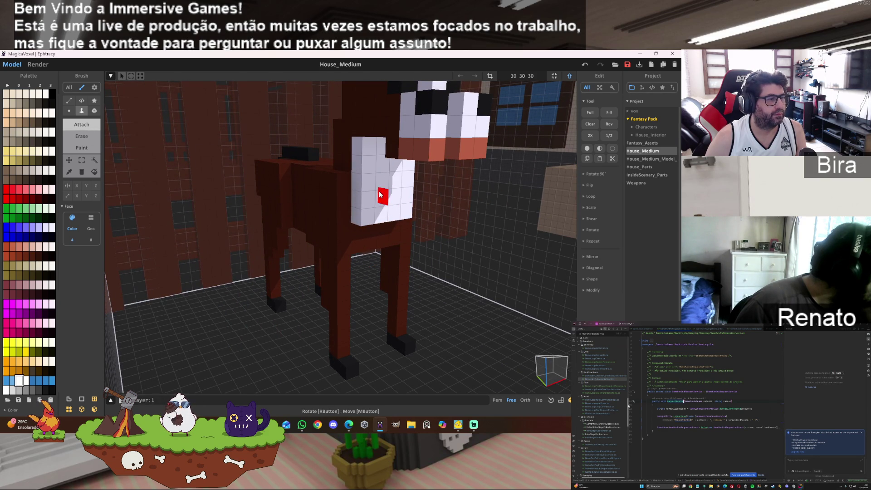
pyautogui.moveTo(380, 194)
pyautogui.mouseDown(button='right')
pyautogui.moveTo(420, 216)
pyautogui.moveTo(362, 238)
pyautogui.mouseUp(button='right')
pyautogui.keyDown('alt'); pyautogui.click(318, 265); pyautogui.keyUp('alt')
pyautogui.scroll(5, 398, 227)
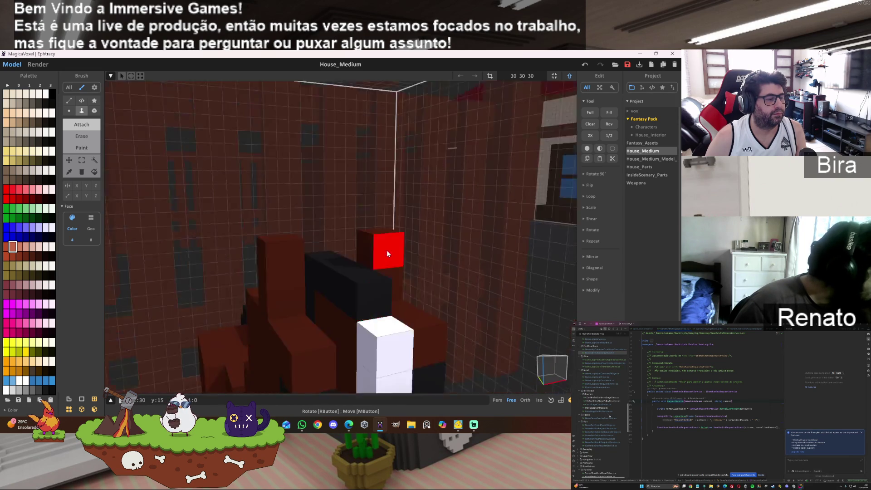
pyautogui.moveTo(387, 253); pyautogui.dragTo(380, 286, button='right')
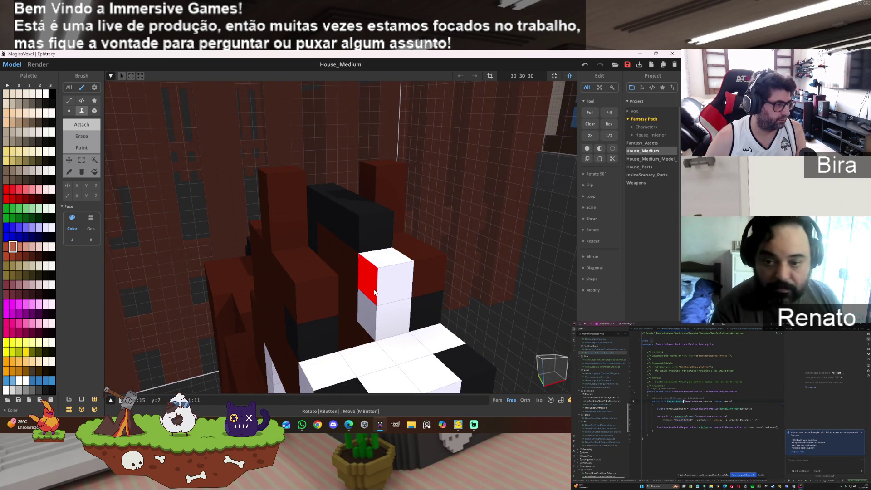
pyautogui.keyDown('alt'); pyautogui.click(337, 267); pyautogui.keyUp('alt')
pyautogui.click(336, 266)
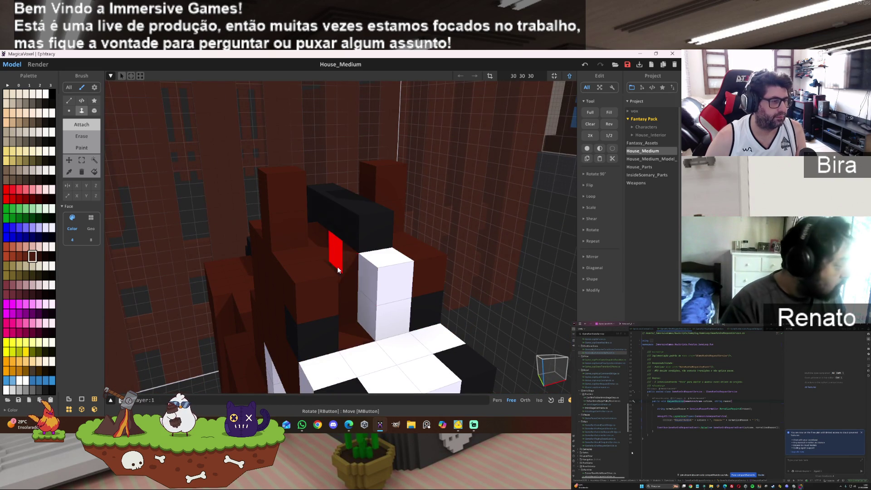
pyautogui.click(344, 231)
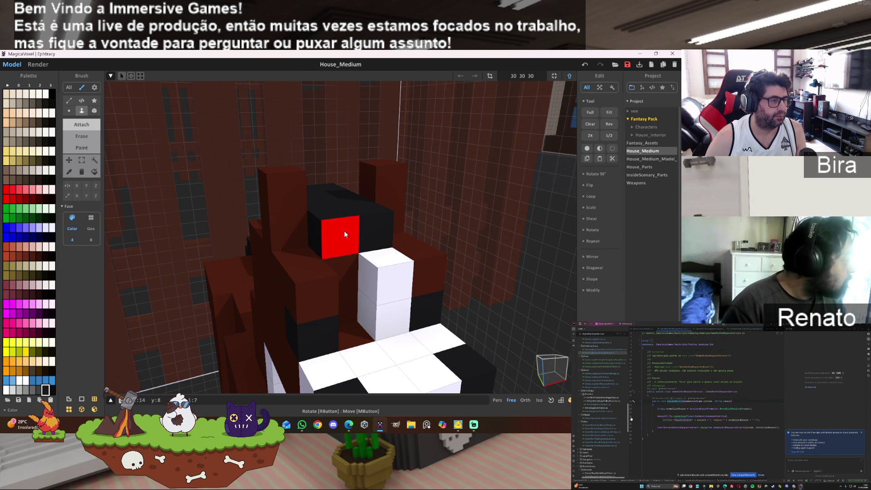
# Undo an accidental dark paint so the front leg stays brown.
pyautogui.moveTo(367, 295)
pyautogui.mouseDown(button='right')
pyautogui.moveTo(398, 330)
pyautogui.moveTo(538, 333)
pyautogui.moveTo(462, 294)
pyautogui.mouseUp(button='right')
pyautogui.scroll(3, 398, 331)
pyautogui.moveTo(505, 353)
pyautogui.mouseDown(button='right')
pyautogui.moveTo(440, 361)
pyautogui.moveTo(328, 317)
pyautogui.mouseUp(button='right')
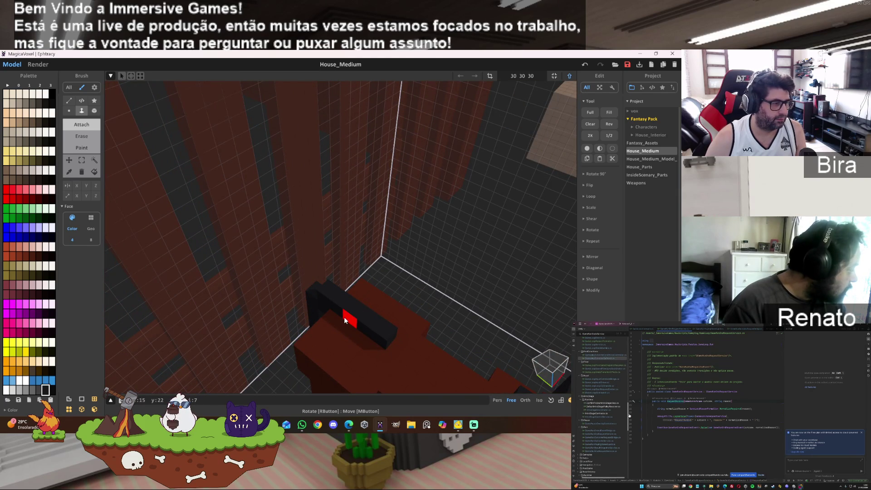
pyautogui.moveTo(344, 316); pyautogui.dragTo(367, 327, button='right')
pyautogui.scroll(-5, 415, 315)
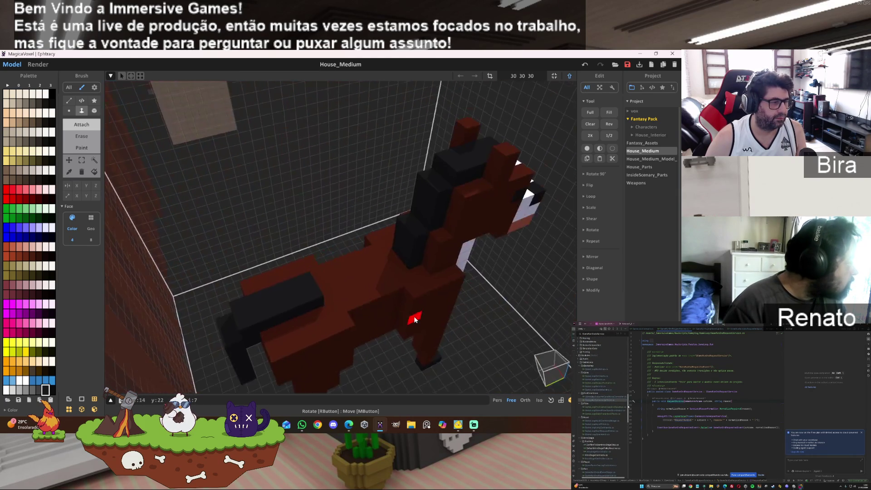
pyautogui.scroll(3, 416, 315)
pyautogui.scroll(5, 428, 303)
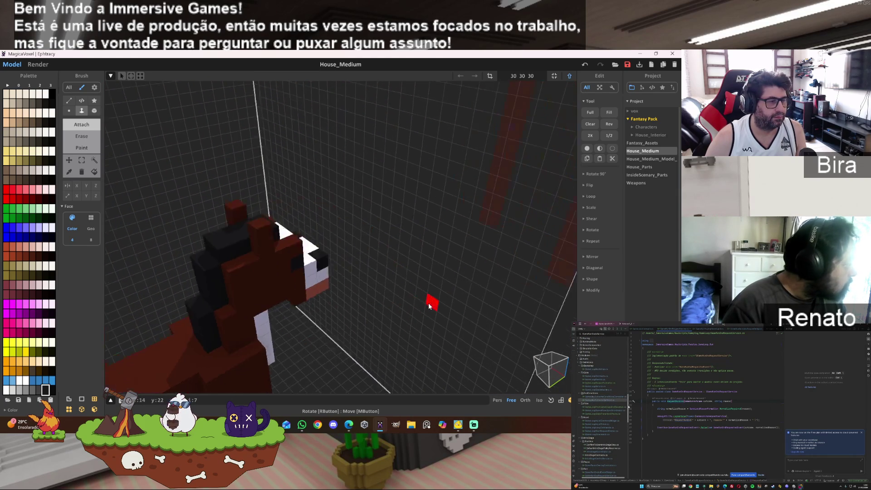
pyautogui.moveTo(423, 312)
pyautogui.mouseDown(button='right')
pyautogui.moveTo(323, 282)
pyautogui.moveTo(305, 286)
pyautogui.moveTo(288, 315)
pyautogui.moveTo(278, 288)
pyautogui.mouseUp(button='right')
pyautogui.scroll(-3, 291, 288)
pyautogui.scroll(5, 279, 288)
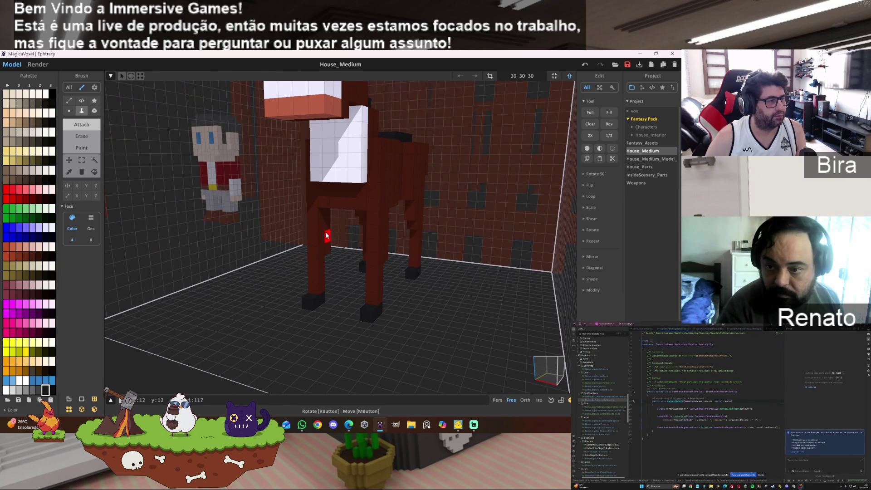
pyautogui.click(326, 235)
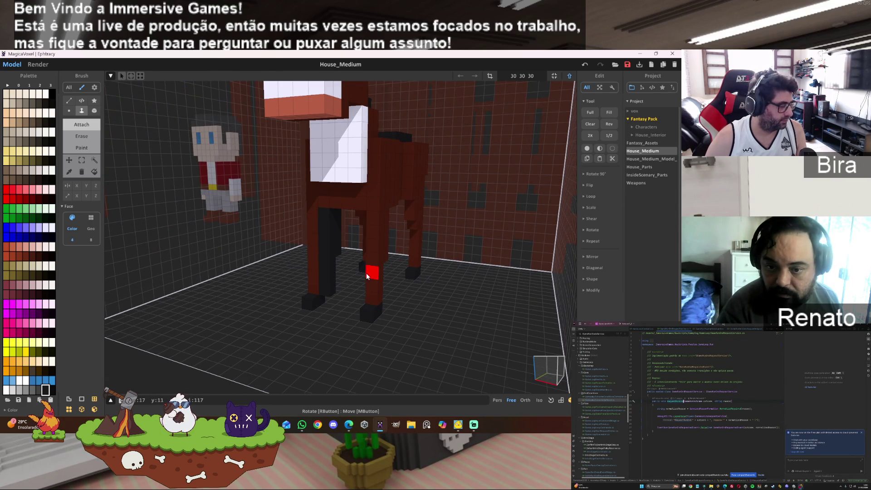
pyautogui.hotkey('ctrl', 'z')
pyautogui.moveTo(324, 240)
pyautogui.mouseDown(button='right')
pyautogui.moveTo(456, 272)
pyautogui.moveTo(444, 271)
pyautogui.moveTo(434, 259)
pyautogui.moveTo(524, 273)
pyautogui.mouseUp(button='right')
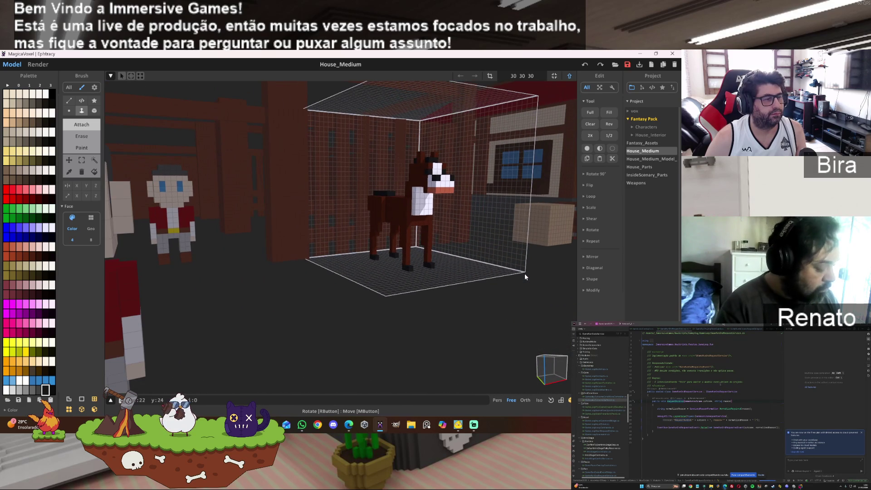
# Fit the horse's model bounds and select the standing character in world mode.
pyautogui.click(555, 76)
pyautogui.click(569, 77)
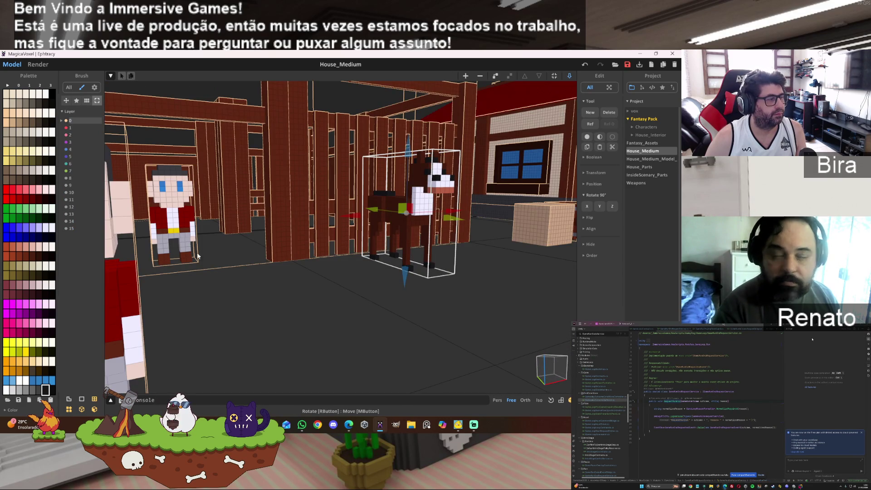
pyautogui.click(187, 241)
# Move the character across and up until it sits on the horse's back.
pyautogui.scroll(3, 237, 305)
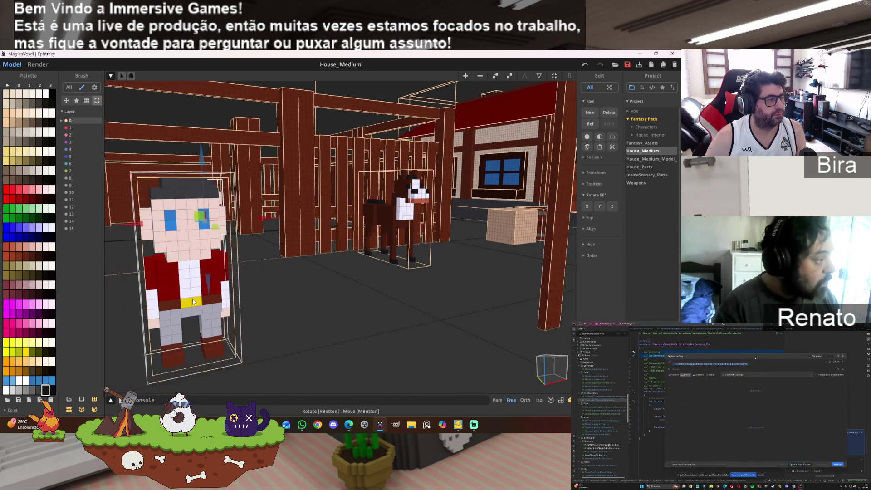
pyautogui.moveTo(253, 269)
pyautogui.mouseDown()
pyautogui.moveTo(519, 263)
pyautogui.moveTo(380, 237)
pyautogui.mouseUp()
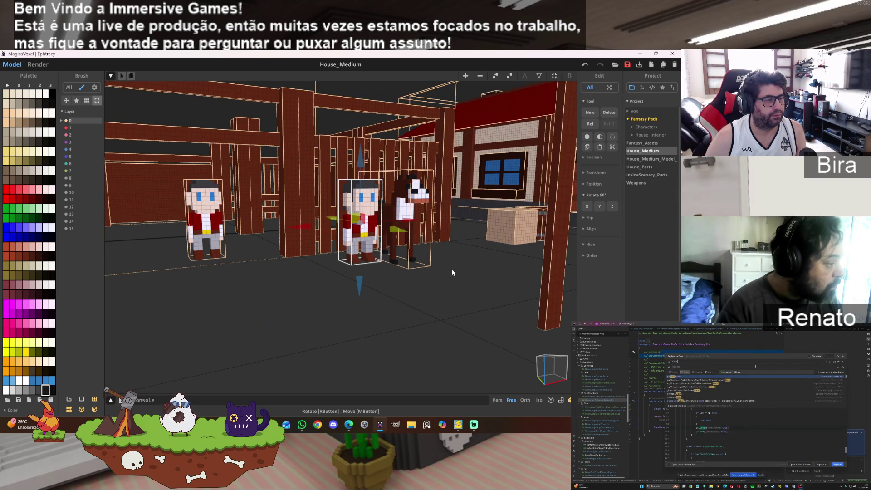
pyautogui.scroll(5, 451, 272)
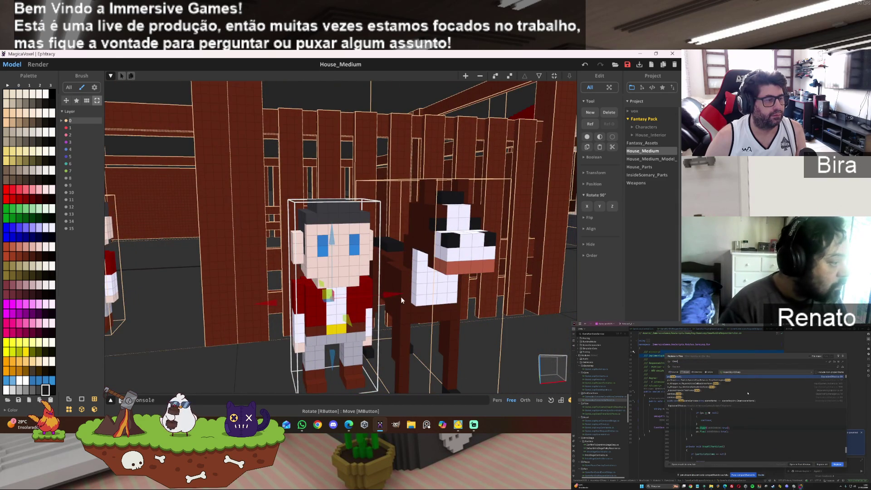
pyautogui.moveTo(330, 241); pyautogui.dragTo(335, 188)
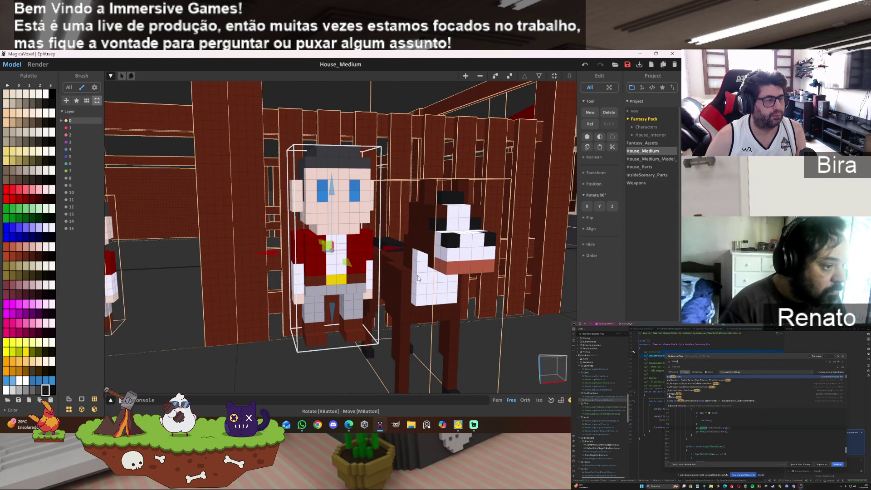
pyautogui.moveTo(390, 250)
pyautogui.mouseDown()
pyautogui.moveTo(459, 238)
pyautogui.moveTo(446, 236)
pyautogui.mouseUp()
pyautogui.moveTo(409, 201); pyautogui.dragTo(404, 154)
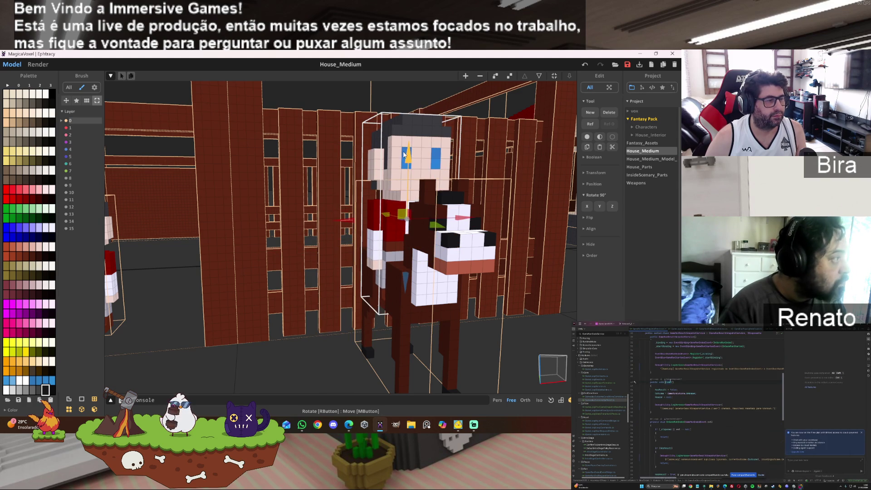
pyautogui.moveTo(455, 298)
pyautogui.mouseDown(button='right')
pyautogui.moveTo(408, 302)
pyautogui.moveTo(497, 303)
pyautogui.mouseUp(button='right')
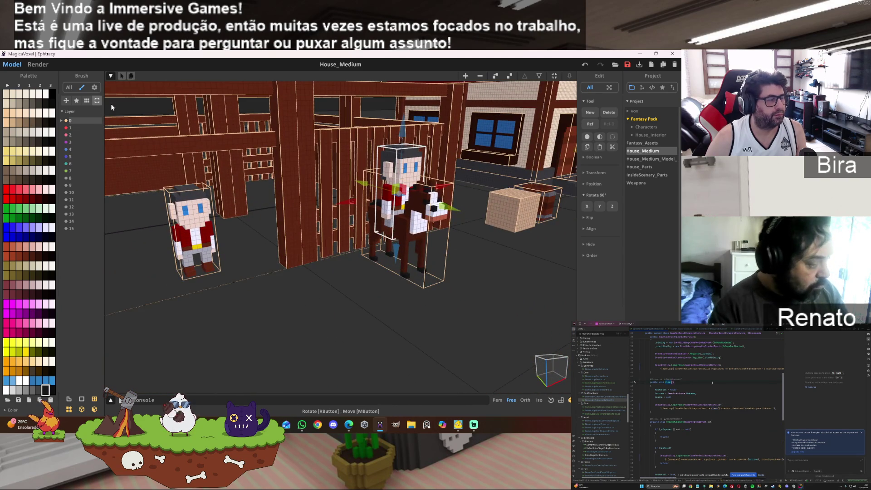
pyautogui.click(38, 67)
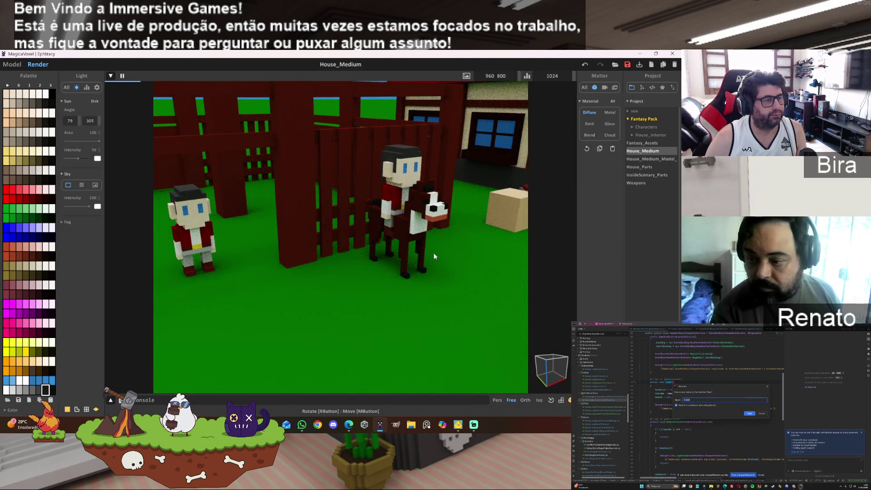
# Zoom the render on horse and rider, then go back to the Model editing view.
pyautogui.moveTo(440, 260); pyautogui.dragTo(451, 254, button='right')
pyautogui.scroll(5, 455, 256)
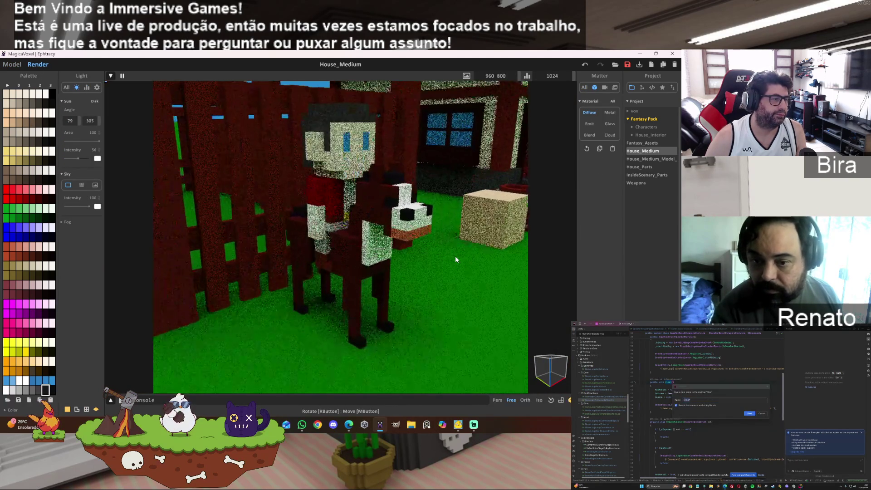
pyautogui.scroll(10, 455, 256)
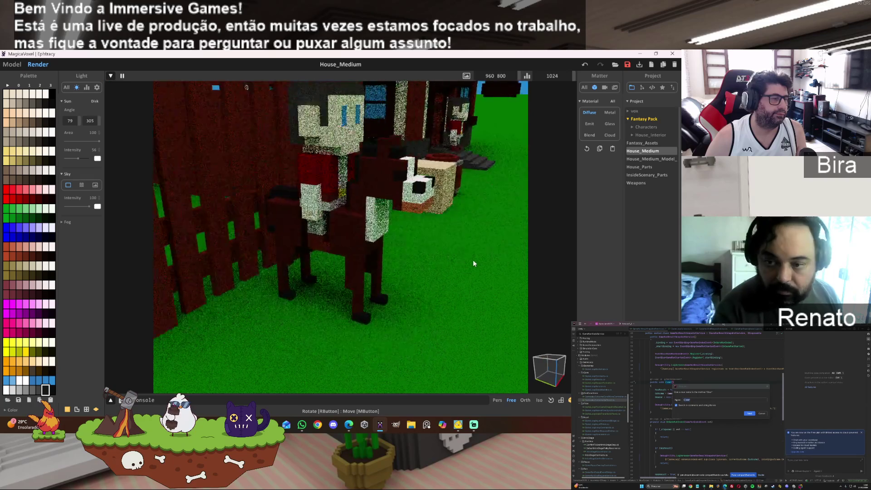
pyautogui.scroll(-10, 477, 256)
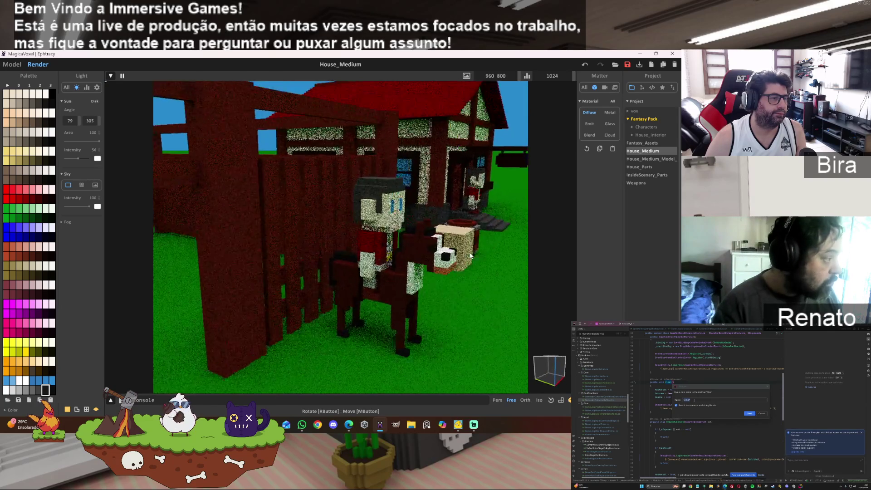
pyautogui.click(12, 64)
# Move the horse-and-rider model down and toward the front of the scene.
pyautogui.scroll(10, 437, 228)
pyautogui.scroll(-5, 481, 235)
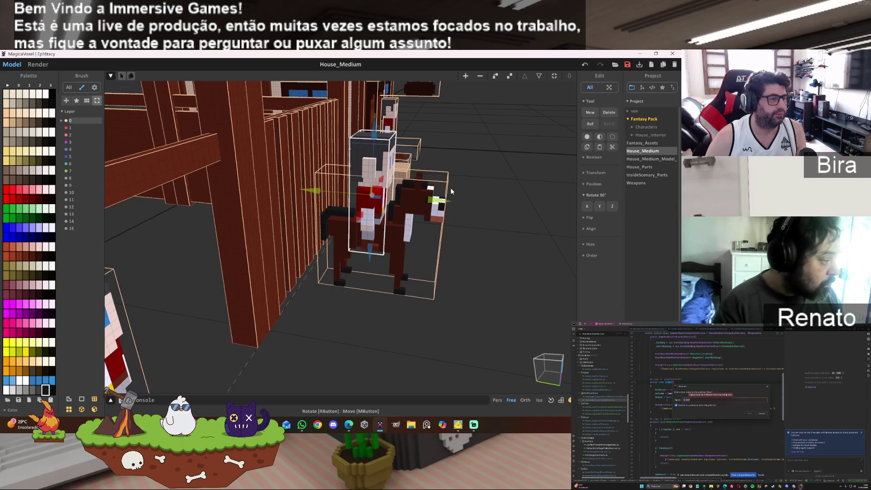
pyautogui.scroll(-3, 448, 225)
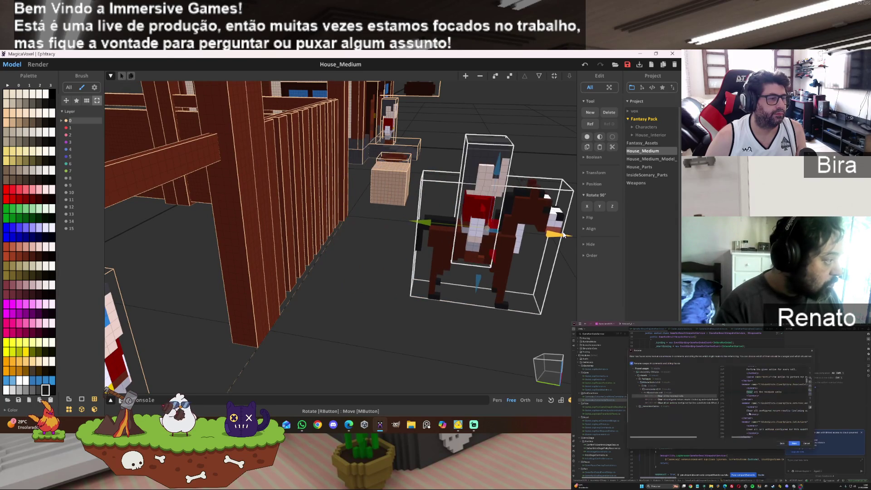
pyautogui.moveTo(448, 226)
pyautogui.mouseDown(button='right')
pyautogui.moveTo(483, 285)
pyautogui.moveTo(359, 293)
pyautogui.mouseUp(button='right')
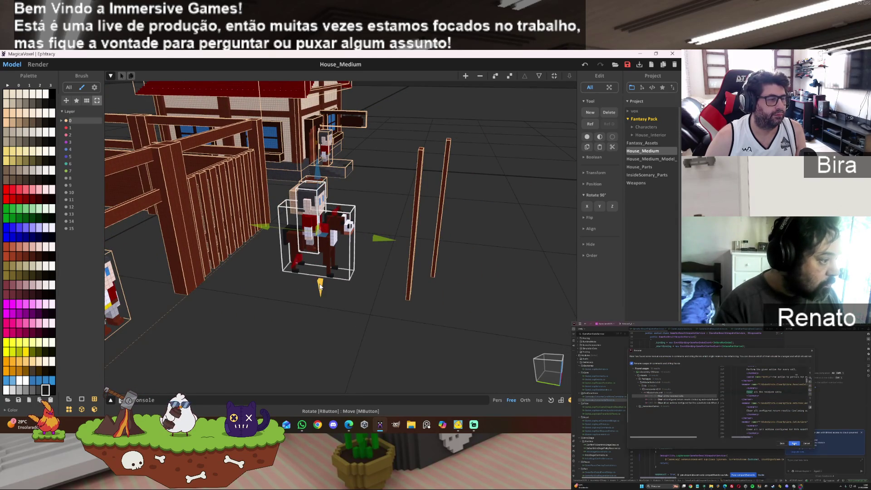
pyautogui.moveTo(320, 285); pyautogui.dragTo(306, 313)
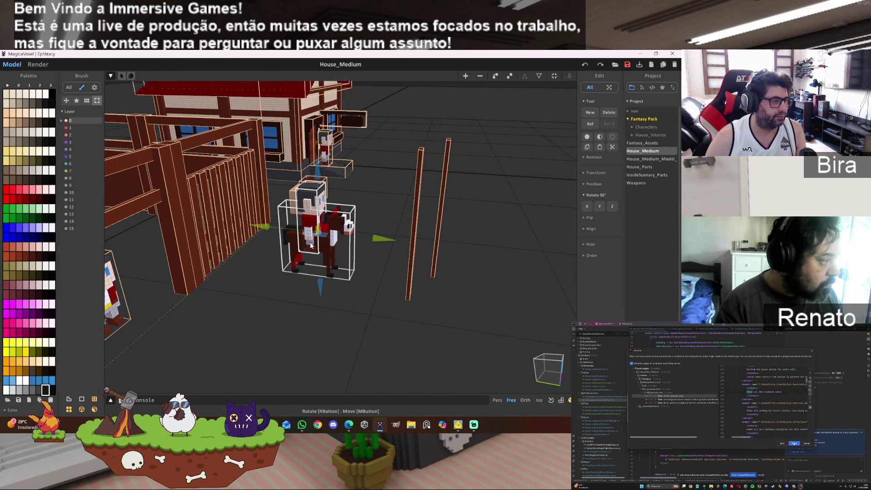
pyautogui.moveTo(297, 263); pyautogui.dragTo(226, 386)
pyautogui.scroll(10, 226, 385)
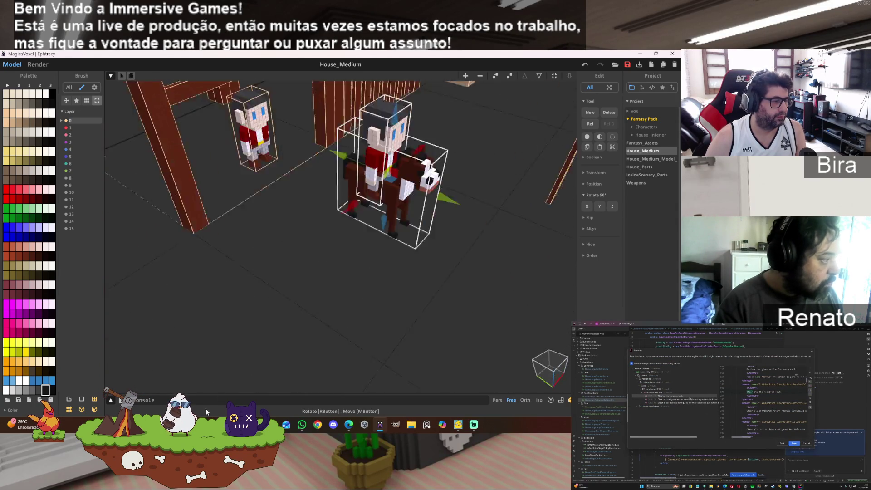
# Face the horse and rider and open the horse model for voxel editing.
pyautogui.moveTo(233, 378); pyautogui.dragTo(254, 353, button='right')
pyautogui.scroll(-5, 249, 361)
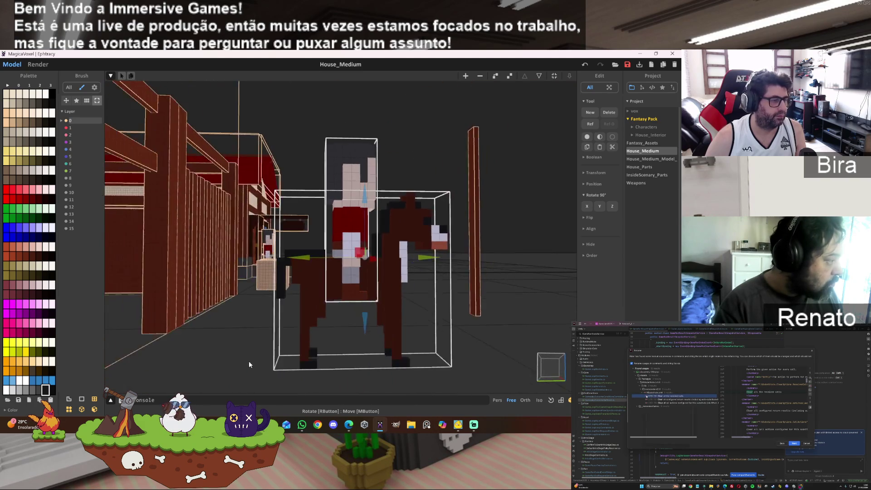
pyautogui.press('Tab')
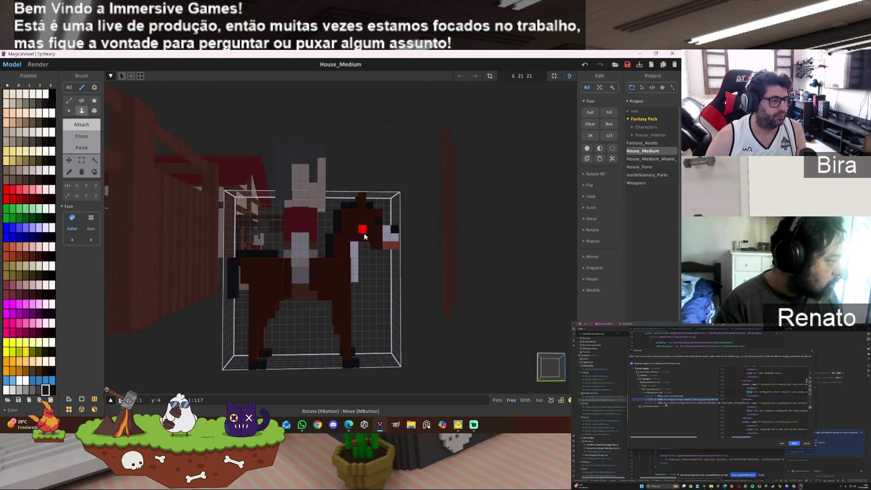
# Marquee-select a block of the horse's leg voxels and set the model size to 30 30 30.
pyautogui.click(82, 159)
pyautogui.moveTo(185, 172); pyautogui.dragTo(304, 408)
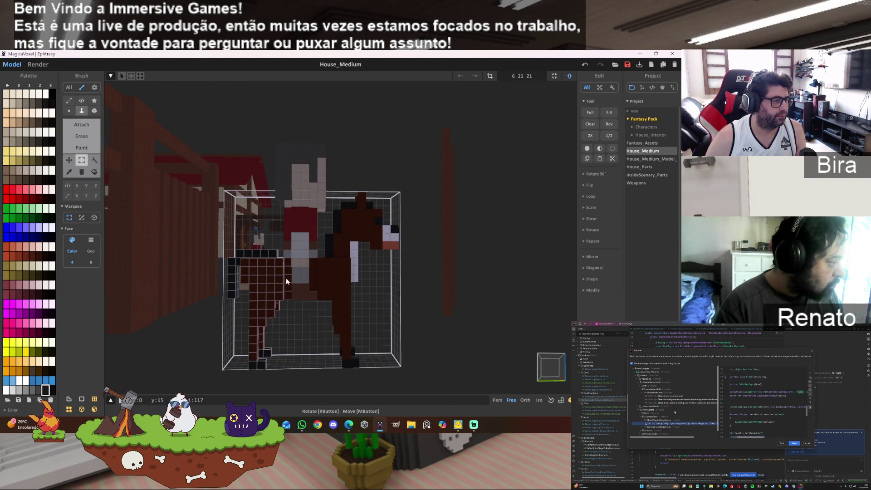
pyautogui.write('30 30 30')
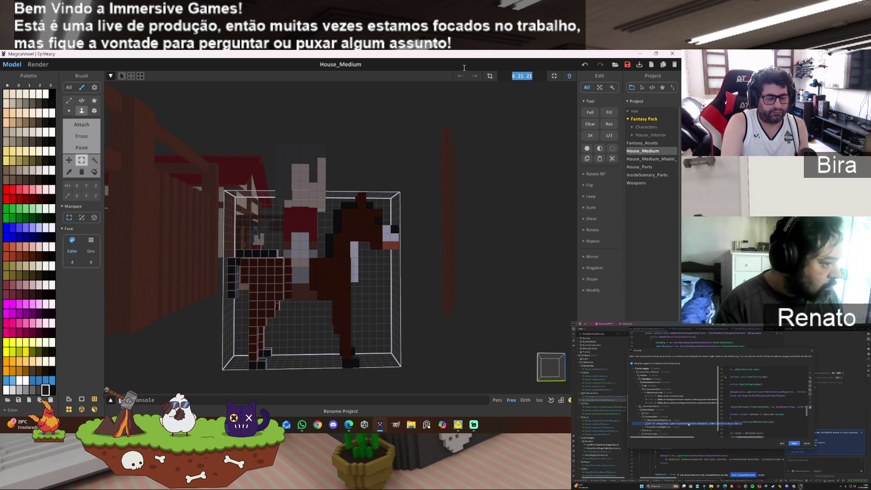
pyautogui.press('Return')
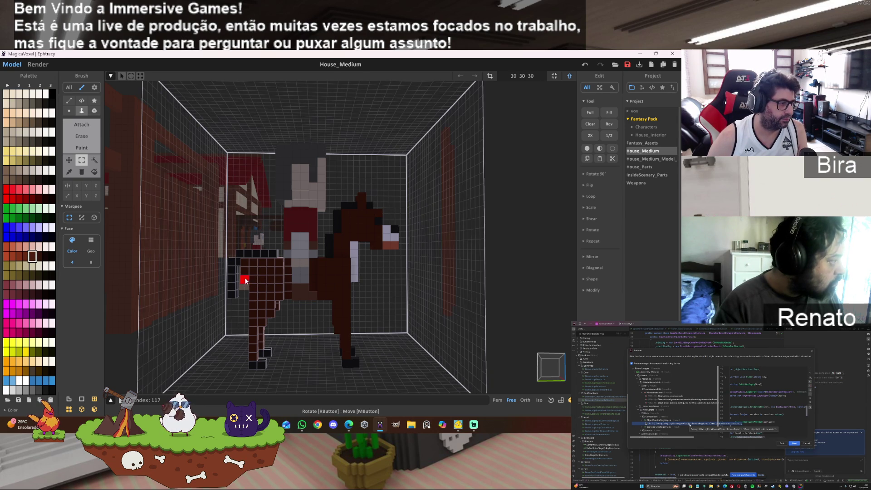
# Nudge the selected leg voxels left, settling them one step over.
pyautogui.moveTo(267, 274)
pyautogui.mouseDown()
pyautogui.moveTo(253, 279)
pyautogui.moveTo(279, 275)
pyautogui.moveTo(259, 274)
pyautogui.mouseUp()
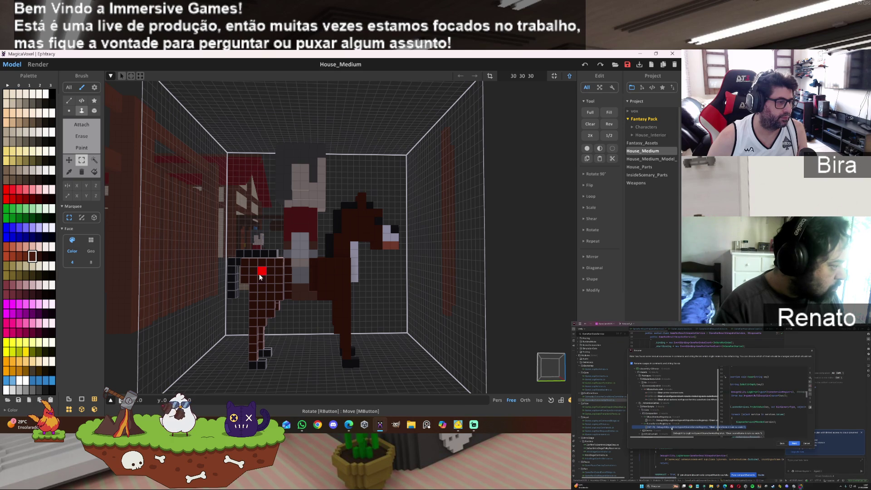
pyautogui.moveTo(257, 273); pyautogui.dragTo(251, 274)
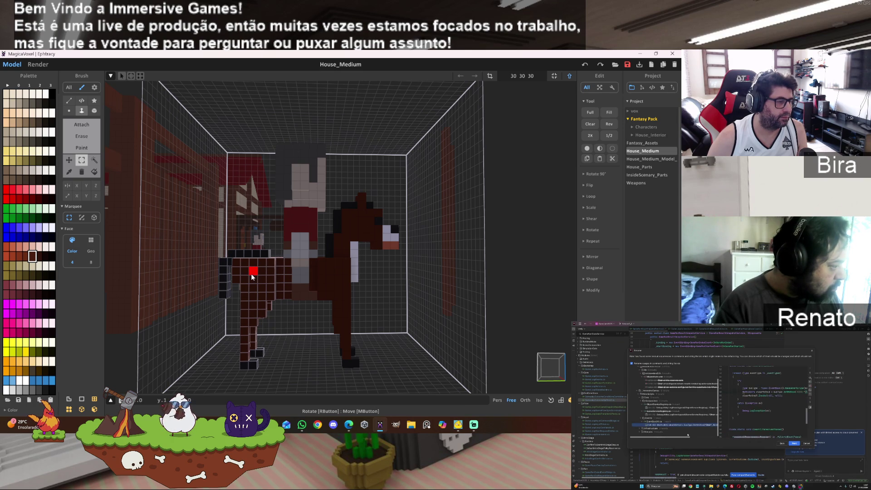
pyautogui.moveTo(252, 274); pyautogui.dragTo(246, 274)
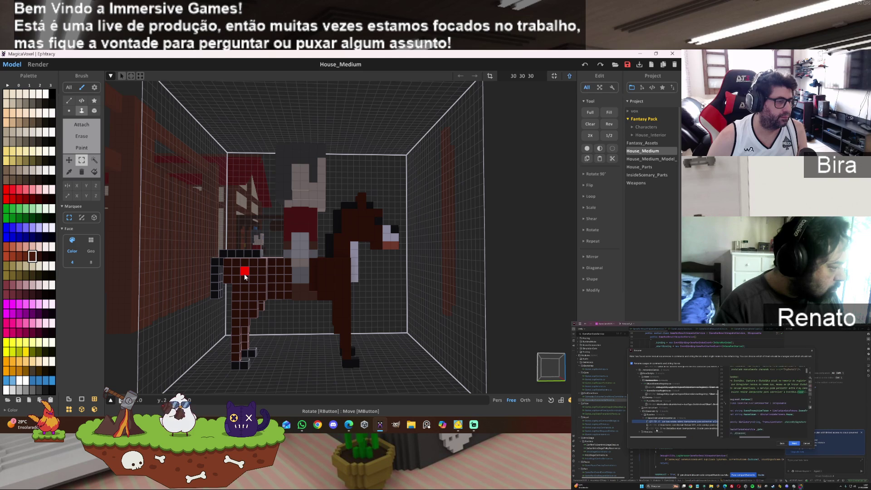
pyautogui.moveTo(244, 274); pyautogui.dragTo(263, 273)
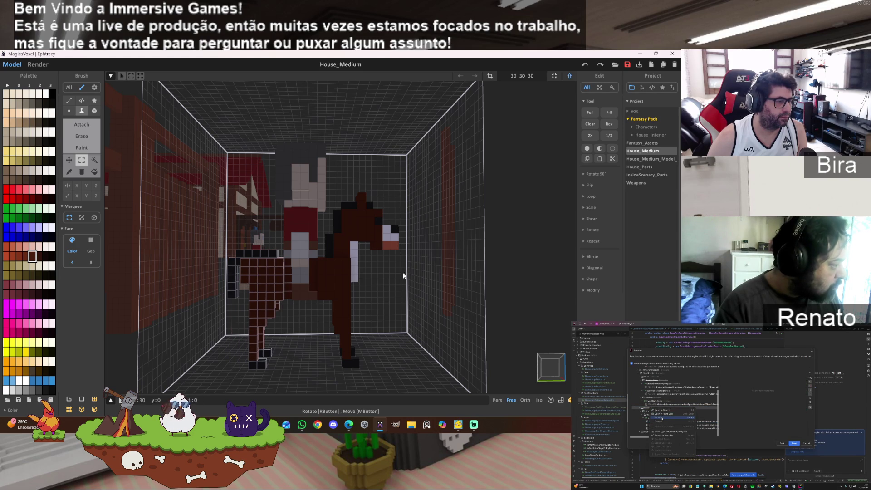
# Deselect, fit the model bounds to the horse, and save.
pyautogui.click(427, 266)
pyautogui.click(490, 76)
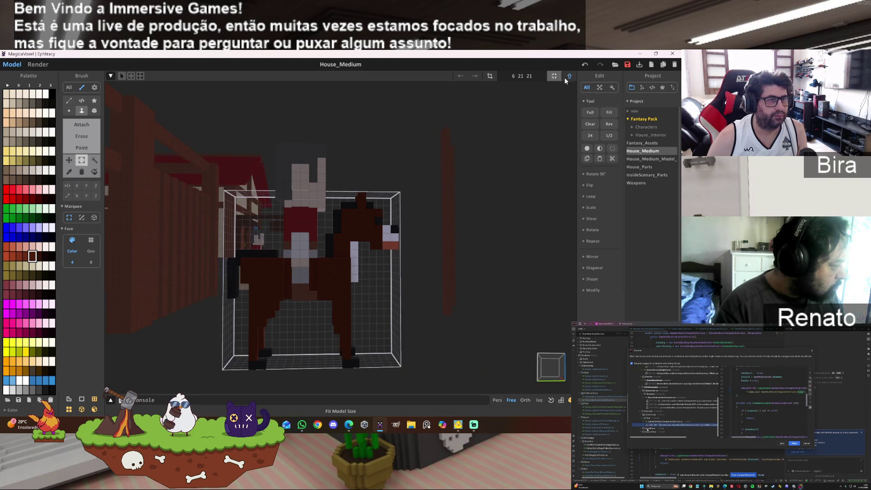
pyautogui.hotkey('ctrl', 's')
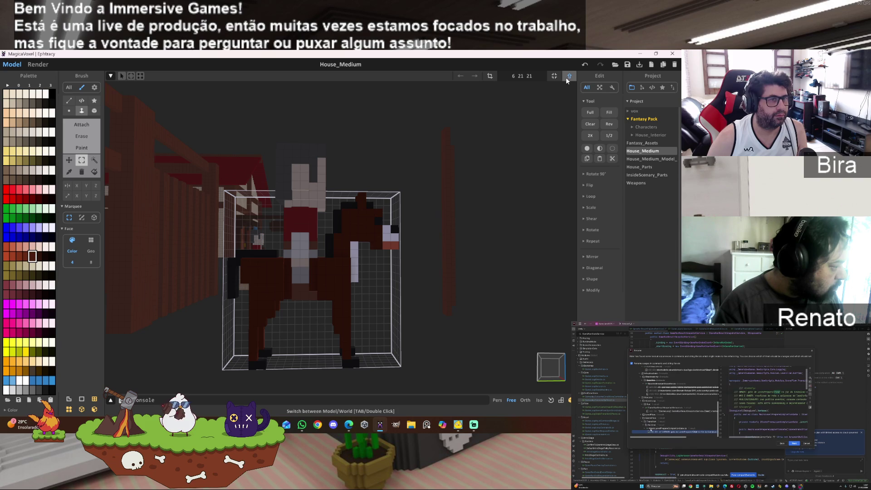
# In World mode, slide the horse along the X axis, then reopen it for editing.
pyautogui.click(567, 77)
pyautogui.moveTo(378, 281)
pyautogui.mouseDown()
pyautogui.moveTo(517, 280)
pyautogui.moveTo(374, 282)
pyautogui.mouseUp()
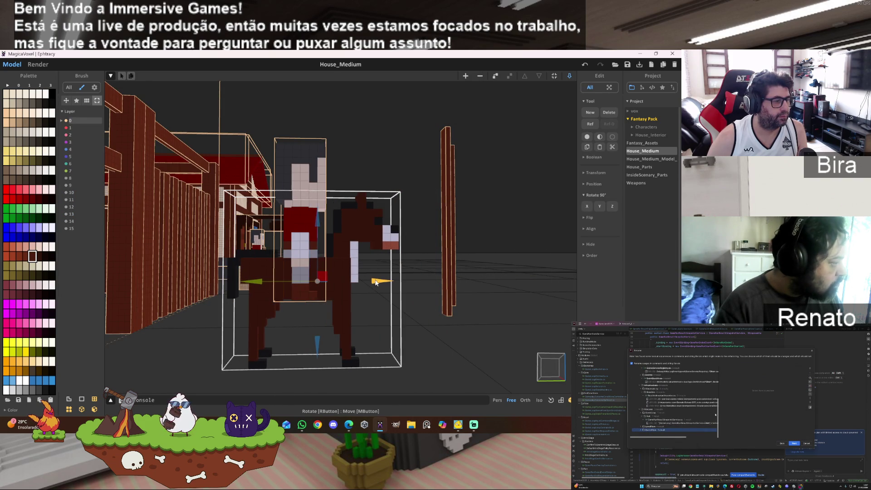
pyautogui.moveTo(502, 290); pyautogui.dragTo(407, 290, button='right')
pyautogui.scroll(5, 407, 290)
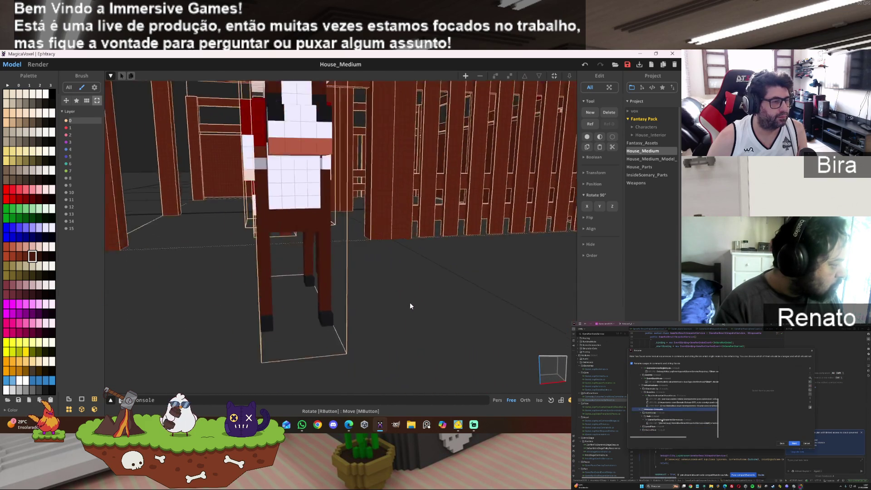
pyautogui.press('Tab')
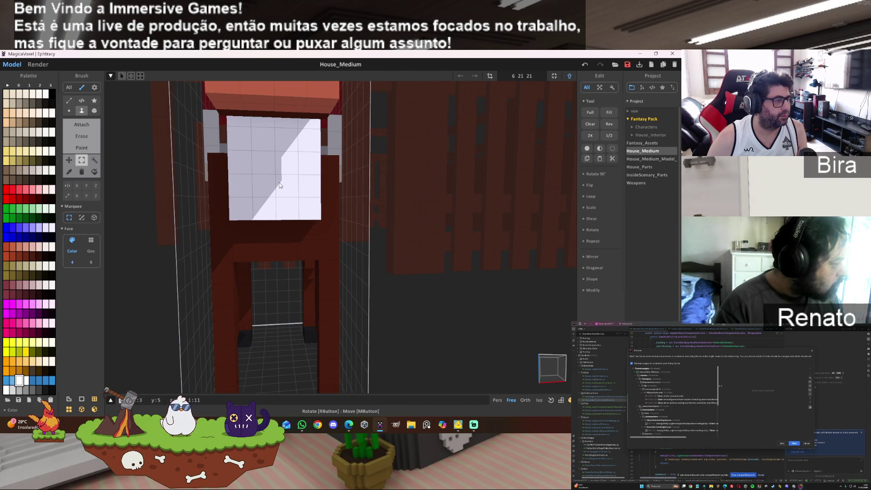
# Try adding white voxels below the chest block, then undo them.
pyautogui.click(82, 125)
pyautogui.click(258, 238)
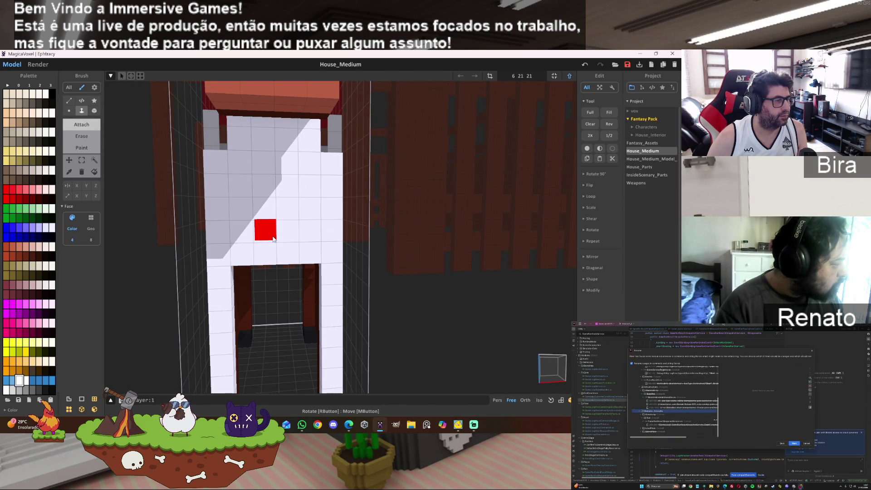
pyautogui.hotkey('ctrl', 'z')
pyautogui.click(93, 112)
pyautogui.moveTo(266, 231); pyautogui.dragTo(278, 234)
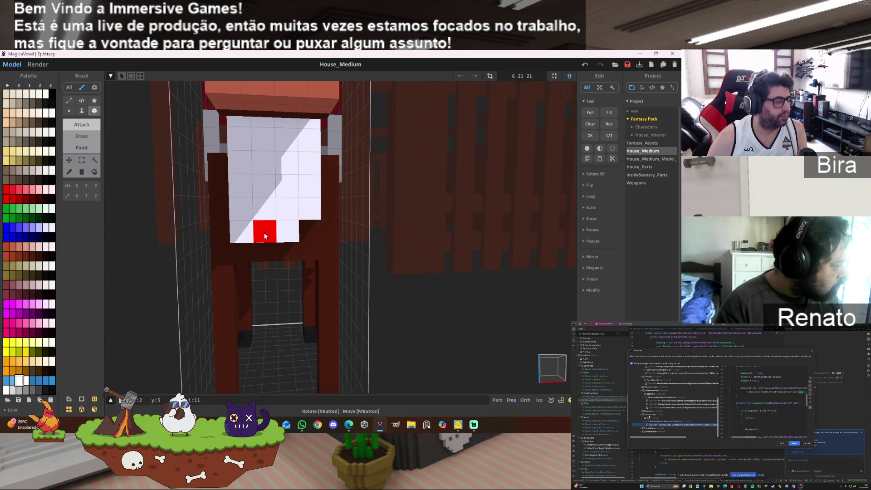
pyautogui.hotkey('ctrl', 'z')
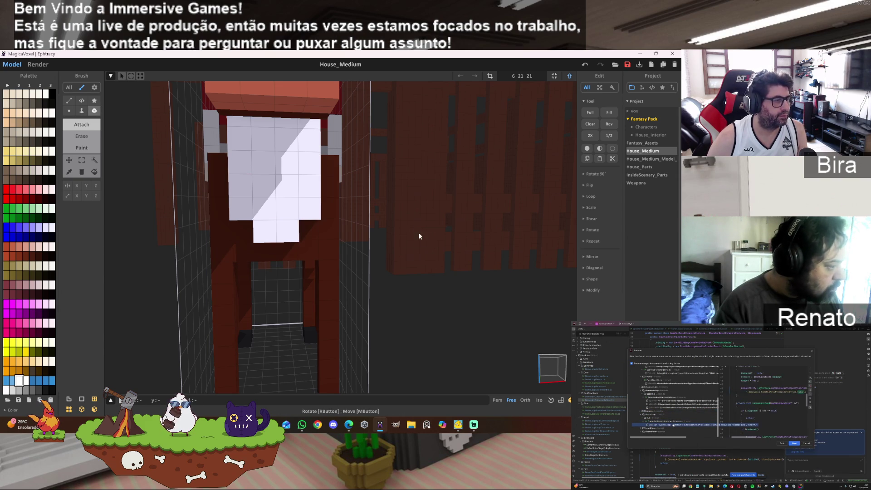
# Erase the left and right columns of white chest voxels.
pyautogui.moveTo(423, 236); pyautogui.dragTo(430, 203, button='right')
pyautogui.scroll(-2, 432, 202)
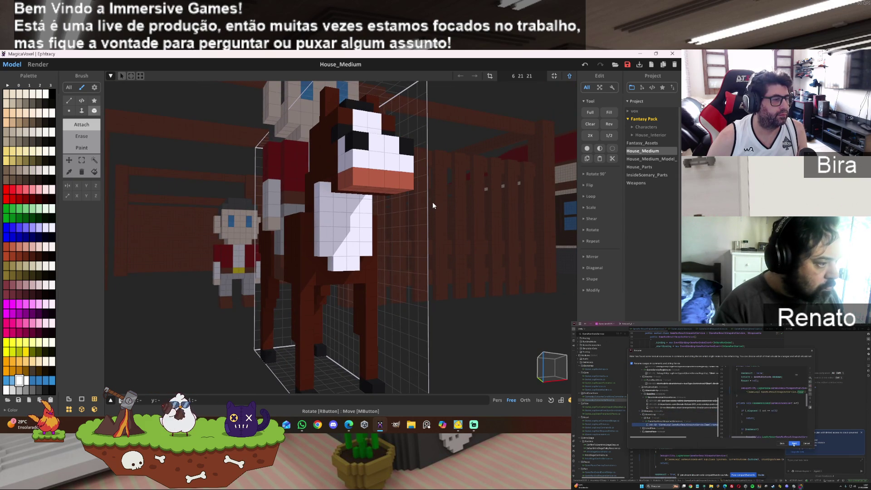
pyautogui.scroll(1, 431, 202)
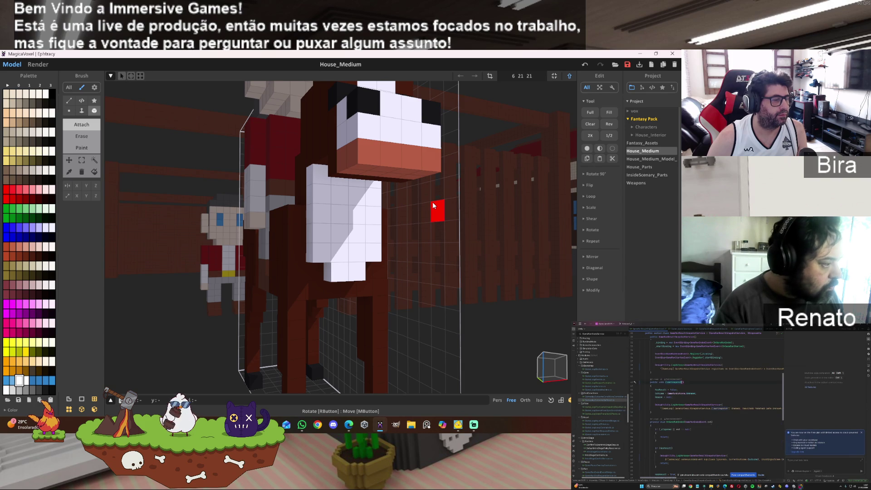
pyautogui.press('ctrl')
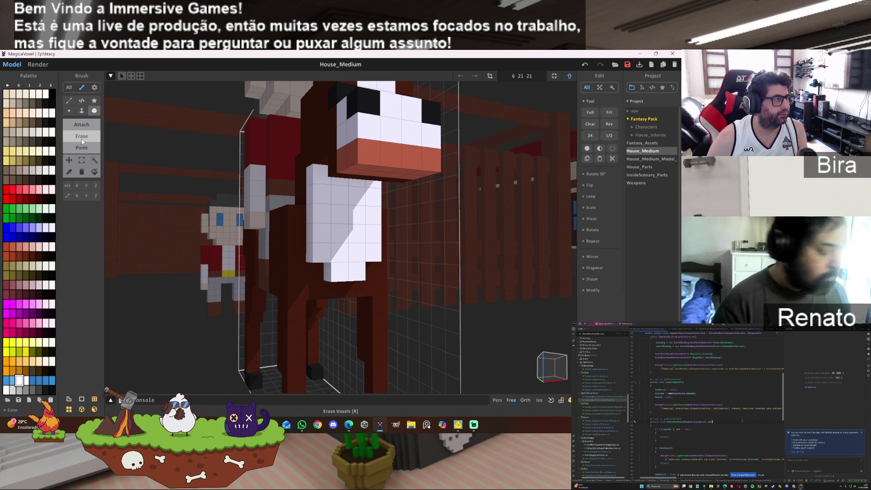
pyautogui.moveTo(319, 177); pyautogui.dragTo(311, 257)
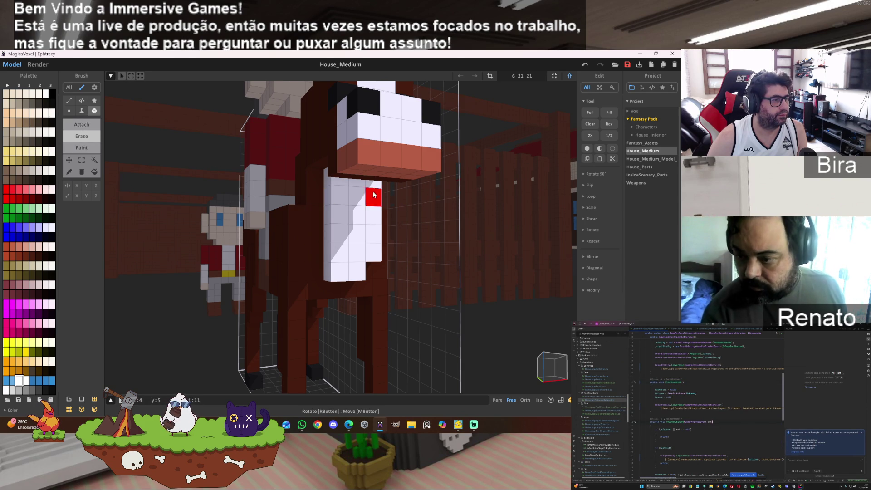
pyautogui.moveTo(371, 185); pyautogui.dragTo(371, 246)
# Erase the bottom row of white chest voxels, then return to the Attach brush.
pyautogui.moveTo(390, 233); pyautogui.dragTo(327, 224, button='right')
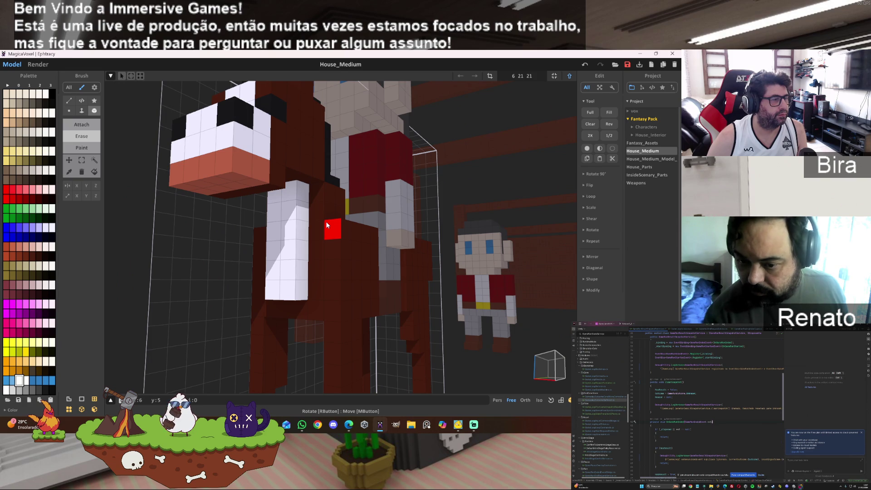
pyautogui.moveTo(287, 287); pyautogui.dragTo(272, 292)
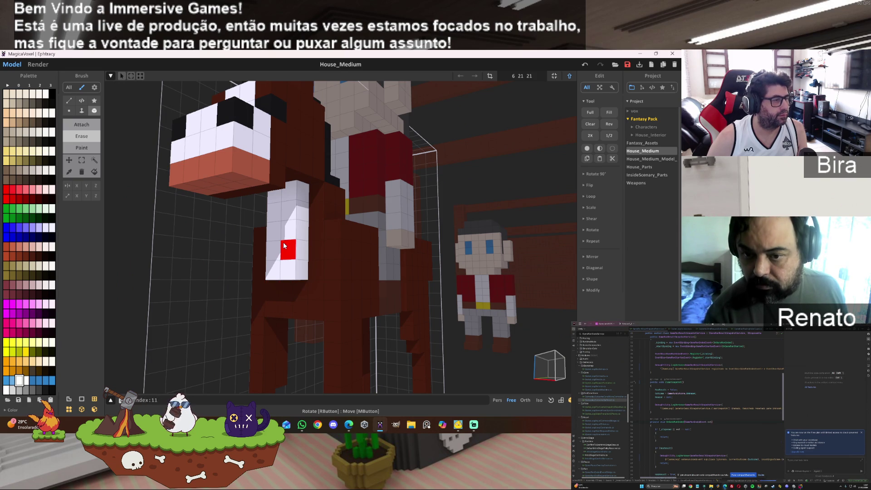
pyautogui.click(86, 129)
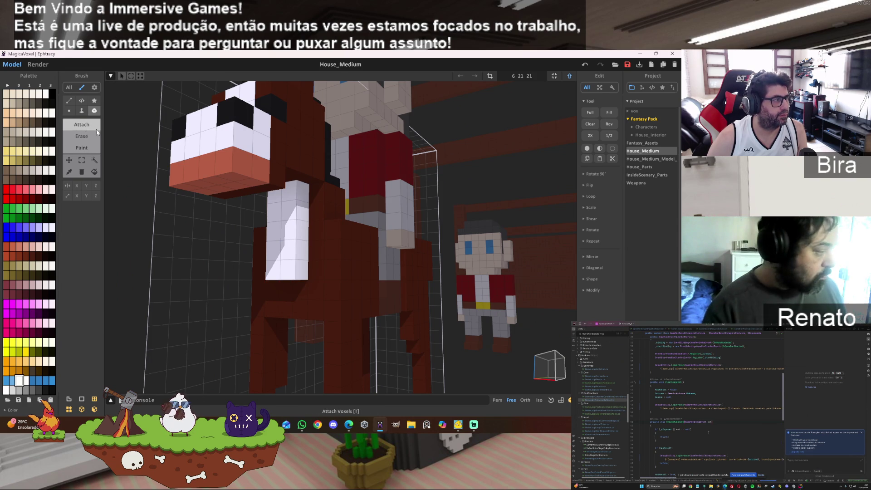
# Add white voxels down the horse's chest.
pyautogui.moveTo(302, 199); pyautogui.dragTo(303, 261)
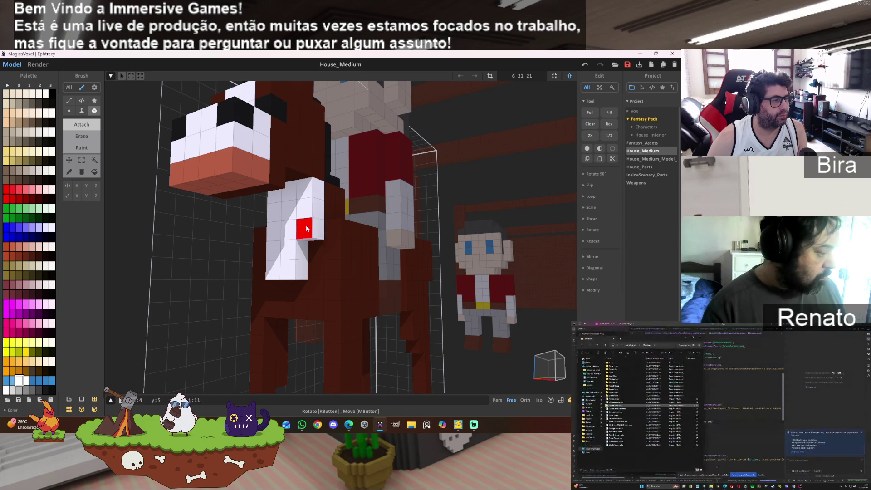
pyautogui.moveTo(301, 224); pyautogui.dragTo(466, 232, button='right')
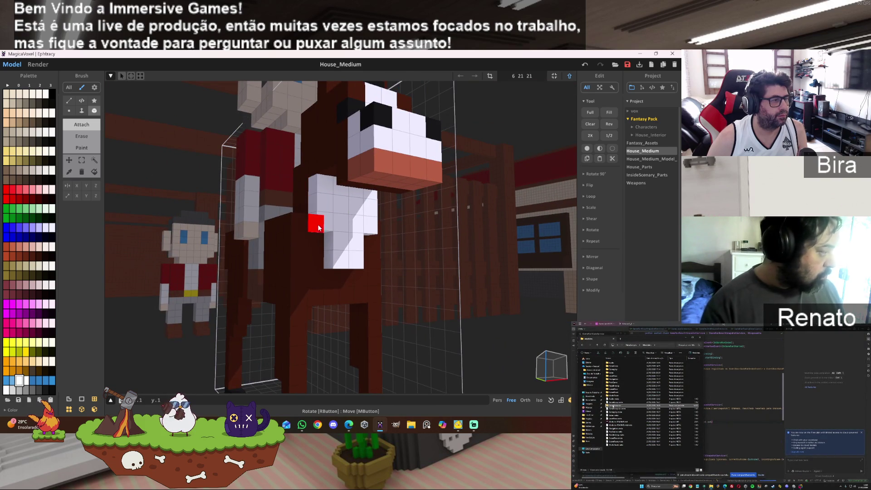
pyautogui.moveTo(355, 268)
pyautogui.mouseDown(button='right')
pyautogui.moveTo(422, 270)
pyautogui.moveTo(453, 254)
pyautogui.moveTo(451, 227)
pyautogui.moveTo(437, 308)
pyautogui.moveTo(452, 329)
pyautogui.moveTo(479, 330)
pyautogui.moveTo(491, 351)
pyautogui.moveTo(488, 290)
pyautogui.mouseUp(button='right')
pyautogui.scroll(-5, 433, 322)
pyautogui.scroll(5, 431, 330)
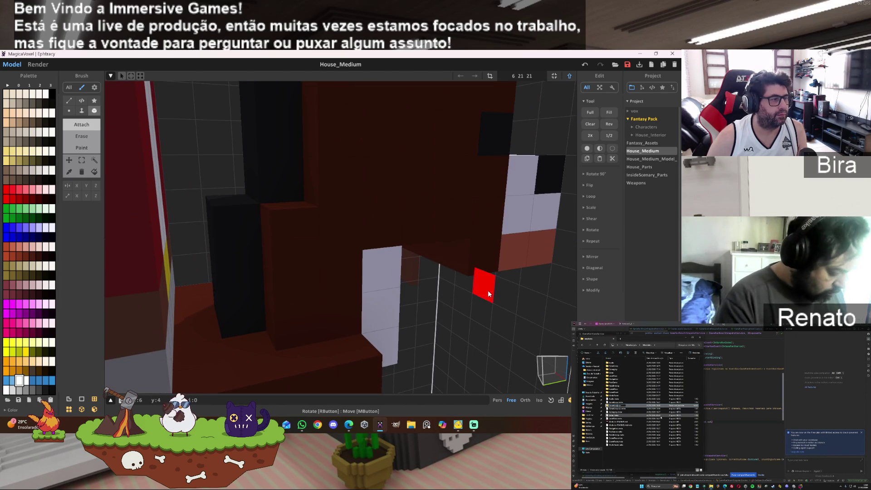
# Erase stray voxels beside the chest column, including a dark brown one.
pyautogui.click(284, 241)
pyautogui.click(329, 235)
pyautogui.click(323, 264)
pyautogui.click(298, 274)
pyautogui.click(324, 299)
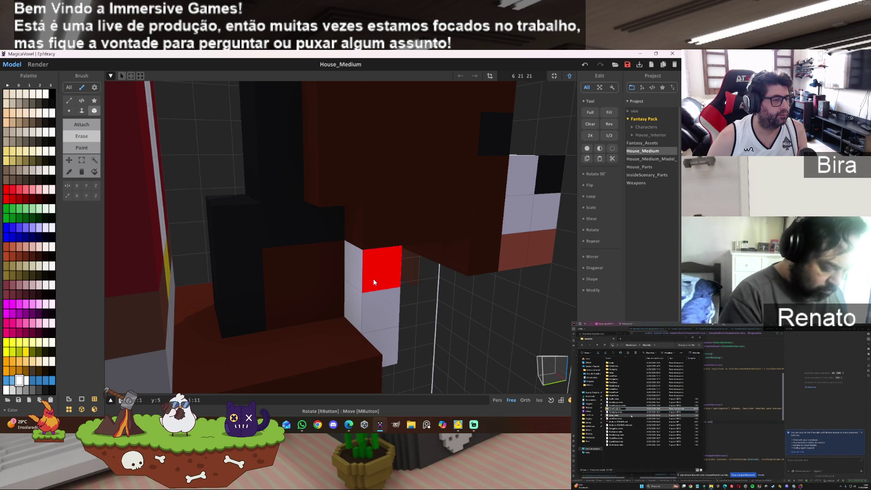
# Trim the upper-right voxels of the white chest column.
pyautogui.scroll(-5, 373, 282)
pyautogui.moveTo(393, 265); pyautogui.dragTo(399, 267, button='right')
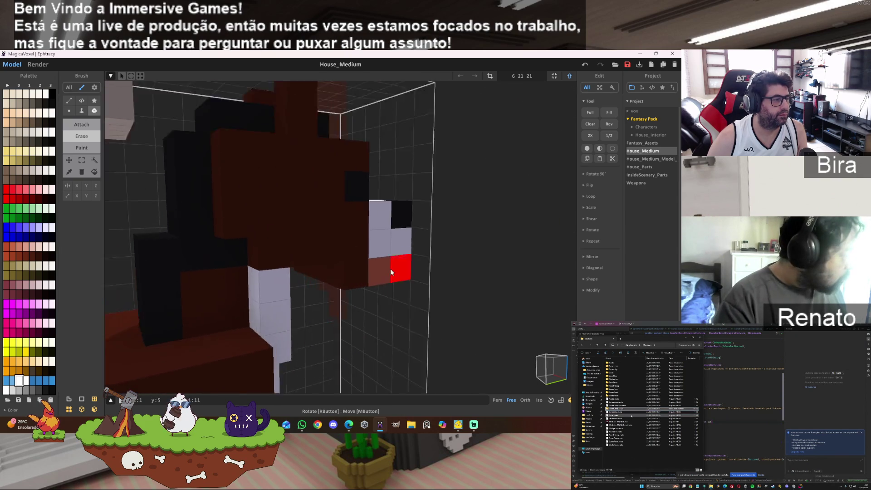
pyautogui.scroll(5, 298, 275)
pyautogui.scroll(-5, 298, 278)
pyautogui.scroll(4, 211, 271)
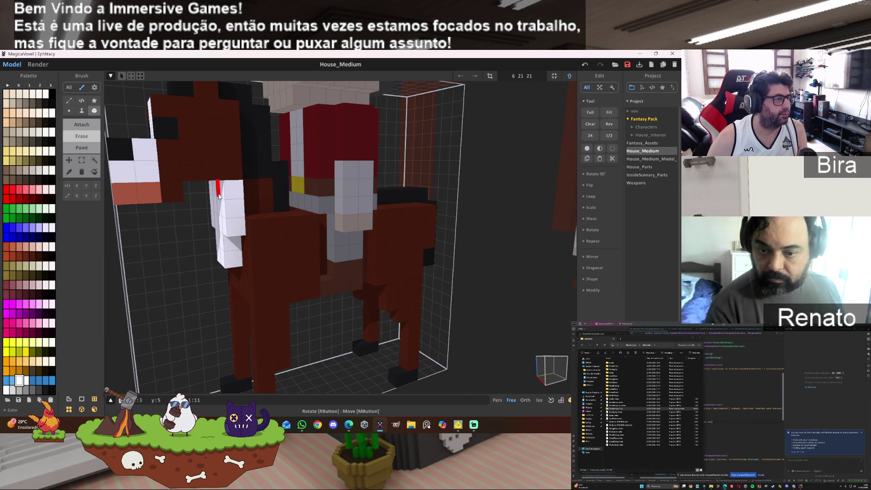
pyautogui.click(237, 190)
# Orbit around the horse to inspect it from the head, front and side.
pyautogui.moveTo(328, 239)
pyautogui.mouseDown(button='right')
pyautogui.moveTo(429, 238)
pyautogui.moveTo(499, 172)
pyautogui.mouseUp(button='right')
pyautogui.scroll(-4, 389, 233)
pyautogui.scroll(4, 443, 178)
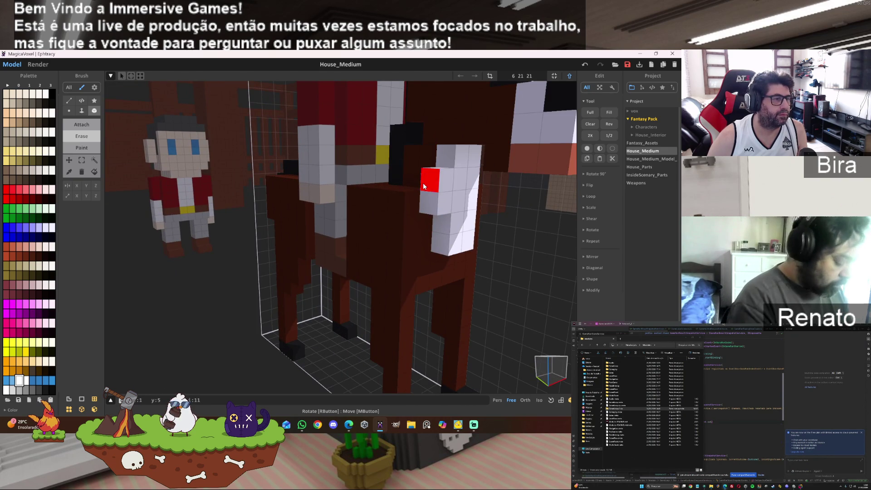
pyautogui.scroll(3, 395, 254)
pyautogui.moveTo(408, 289)
pyautogui.mouseDown(button='right')
pyautogui.moveTo(395, 254)
pyautogui.moveTo(333, 257)
pyautogui.mouseUp(button='right')
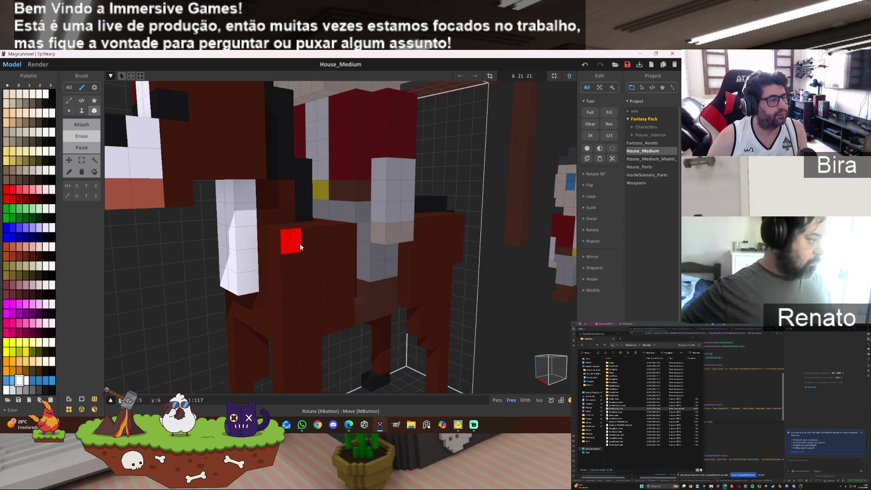
pyautogui.moveTo(349, 235); pyautogui.dragTo(361, 229, button='right')
pyautogui.moveTo(416, 252)
pyautogui.mouseDown(button='right')
pyautogui.moveTo(438, 284)
pyautogui.moveTo(594, 277)
pyautogui.moveTo(429, 259)
pyautogui.mouseUp(button='right')
pyautogui.moveTo(373, 240)
pyautogui.mouseDown(button='right')
pyautogui.moveTo(483, 294)
pyautogui.moveTo(504, 331)
pyautogui.moveTo(375, 246)
pyautogui.mouseUp(button='right')
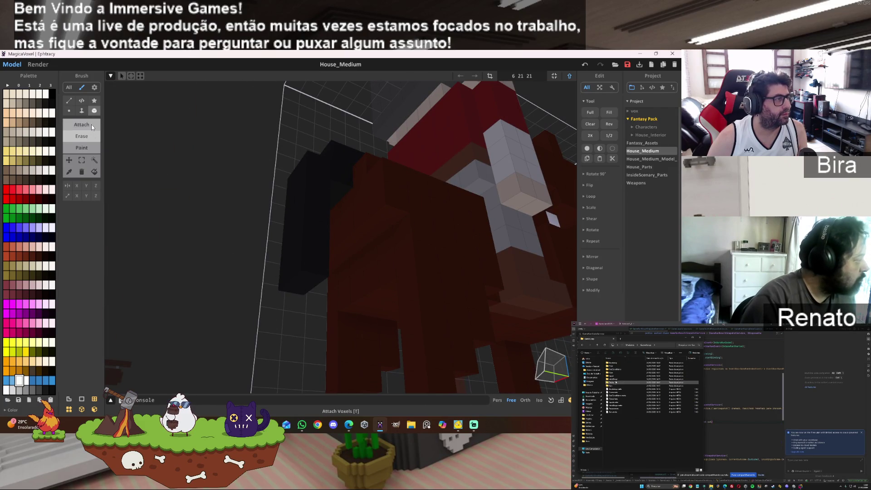
# Undo a white block attached on the horse's side and pick a dark red colour.
pyautogui.moveTo(348, 273); pyautogui.dragTo(382, 273)
pyautogui.hotkey('ctrl', 'z')
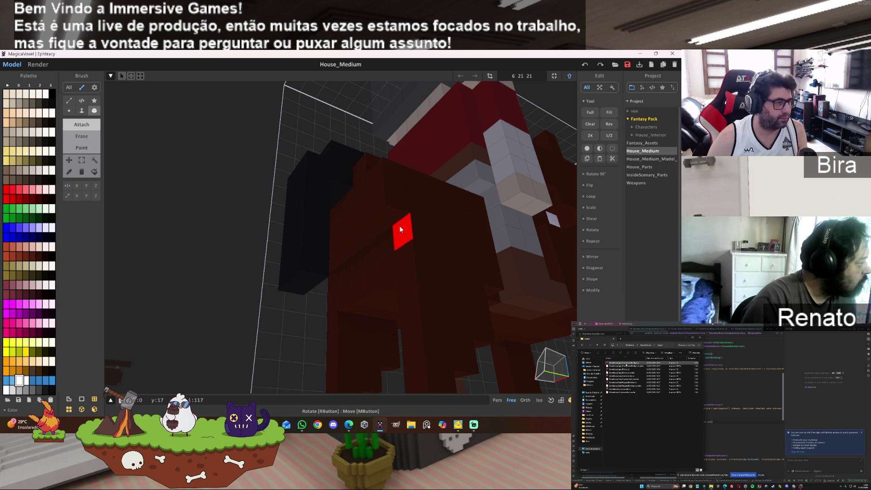
pyautogui.keyDown('alt'); pyautogui.click(397, 198); pyautogui.keyUp('alt')
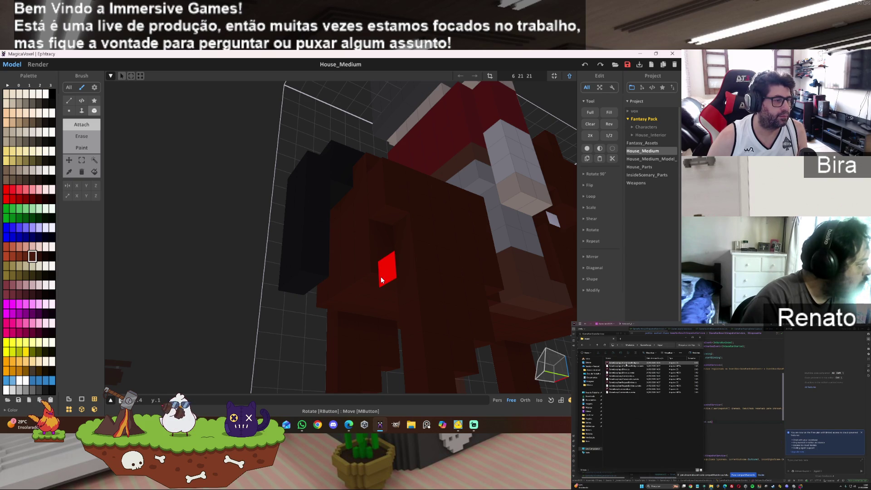
pyautogui.moveTo(455, 211)
pyautogui.mouseDown(button='right')
pyautogui.moveTo(443, 175)
pyautogui.moveTo(444, 249)
pyautogui.mouseUp(button='right')
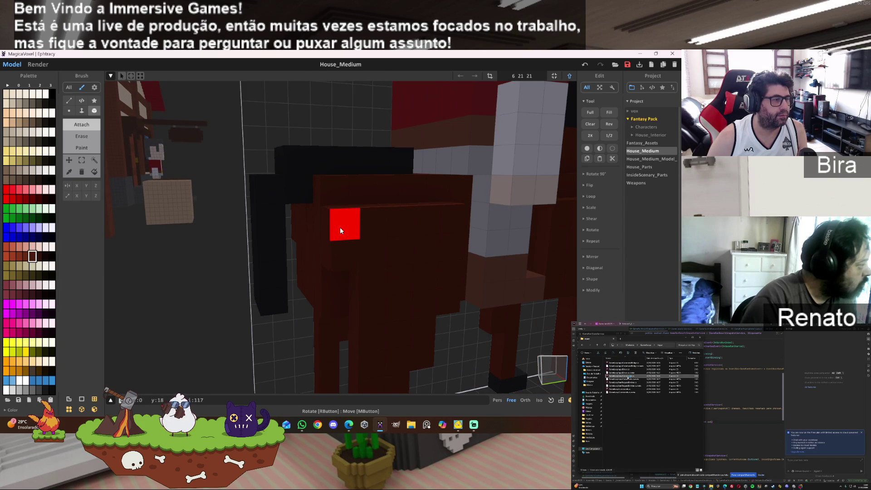
# Turn on X-axis mirroring with the Erase brush and view the horse front three-quarter.
pyautogui.click(77, 186)
pyautogui.click(89, 135)
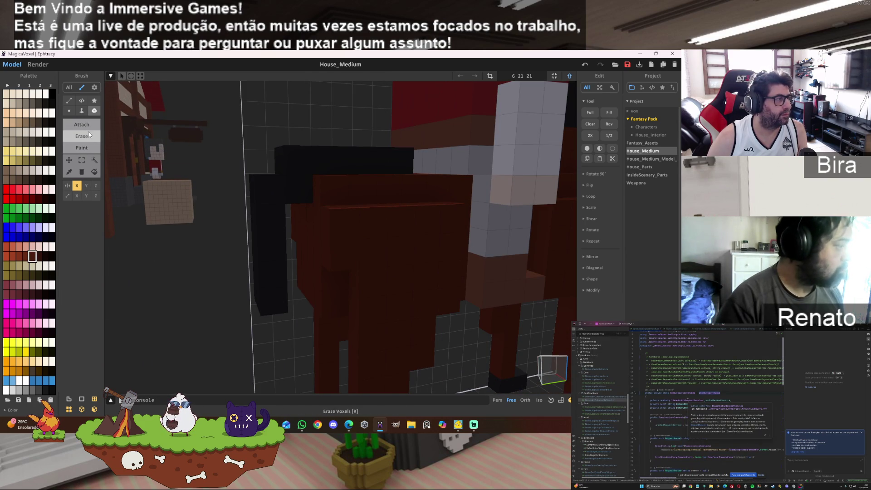
pyautogui.moveTo(454, 329)
pyautogui.mouseDown(button='right')
pyautogui.moveTo(508, 325)
pyautogui.moveTo(492, 317)
pyautogui.moveTo(481, 325)
pyautogui.mouseUp(button='right')
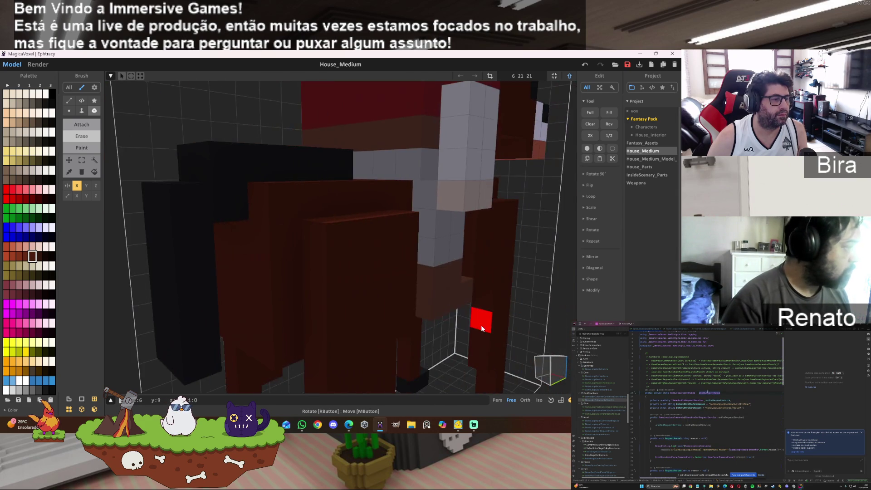
pyautogui.scroll(-5, 481, 325)
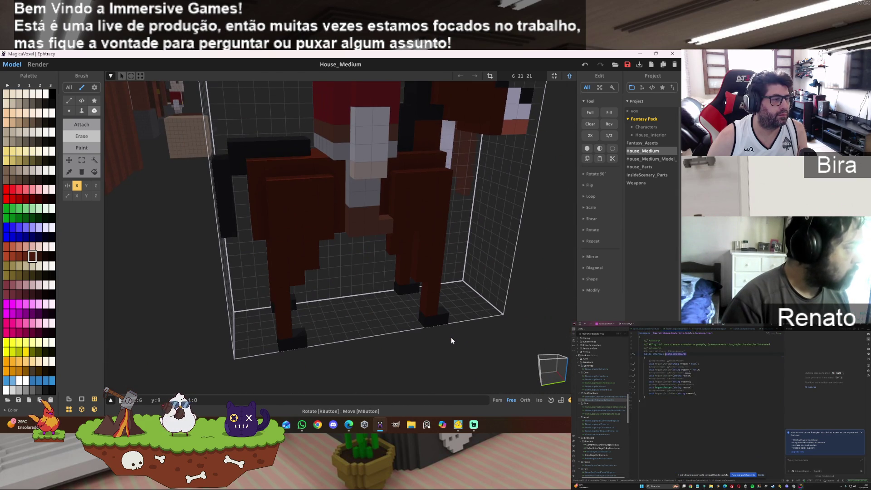
pyautogui.moveTo(452, 331)
pyautogui.mouseDown(button='right')
pyautogui.moveTo(431, 313)
pyautogui.moveTo(394, 326)
pyautogui.mouseUp(button='right')
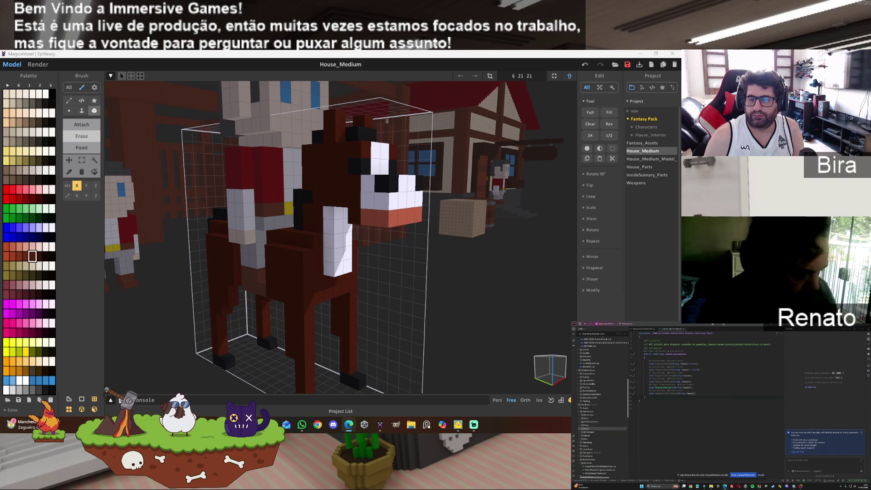
# Open Replace in Files in Rider, scoped to the Assembly-CSharp module.
pyautogui.click(694, 426)
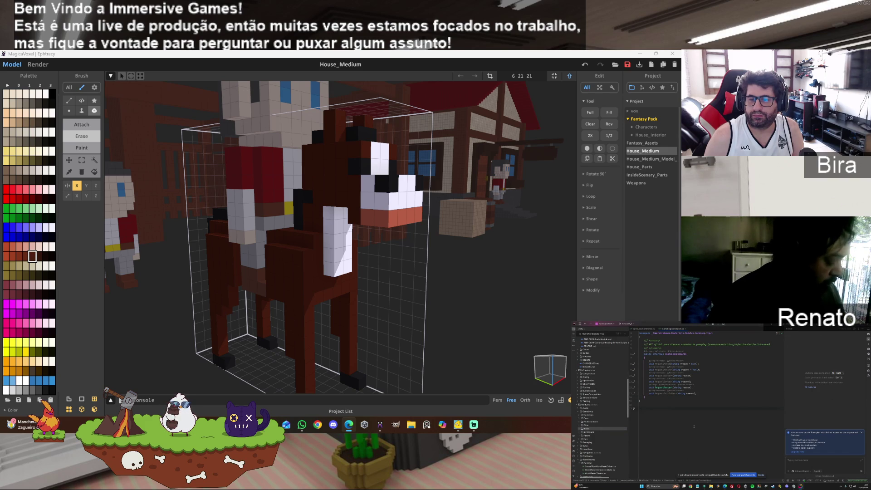
pyautogui.hotkey('ctrl', 'shift', 'r')
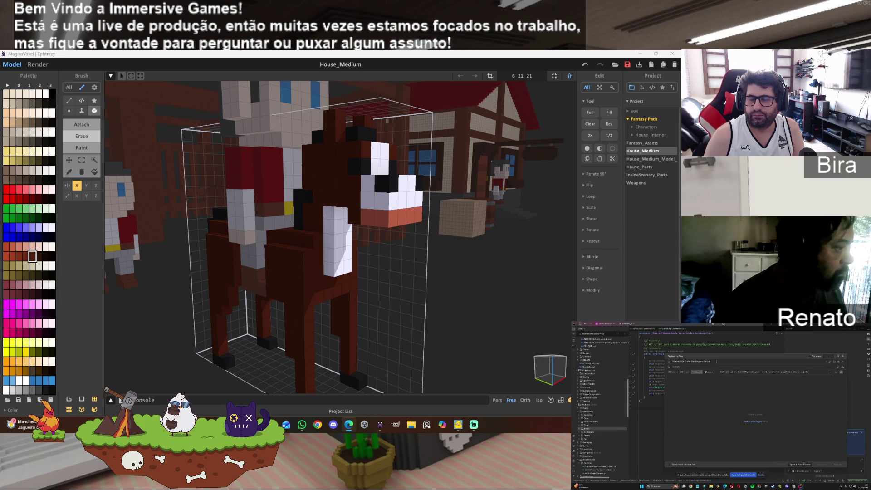
pyautogui.click(687, 371)
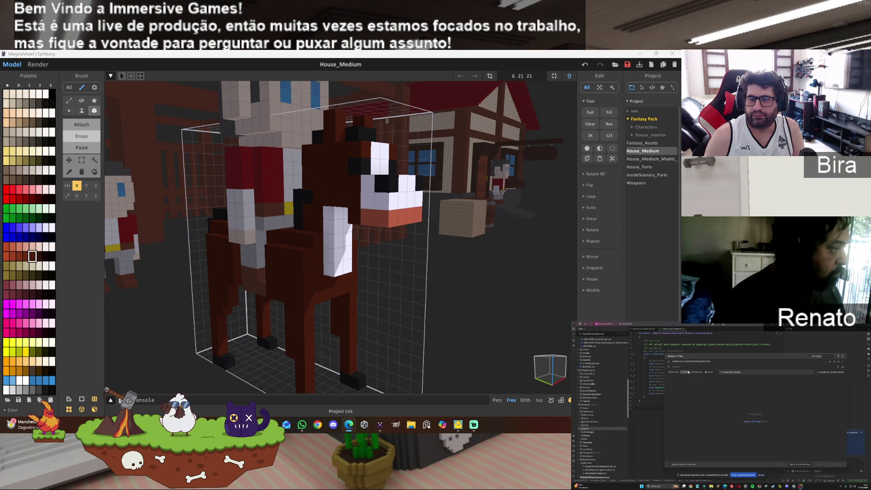
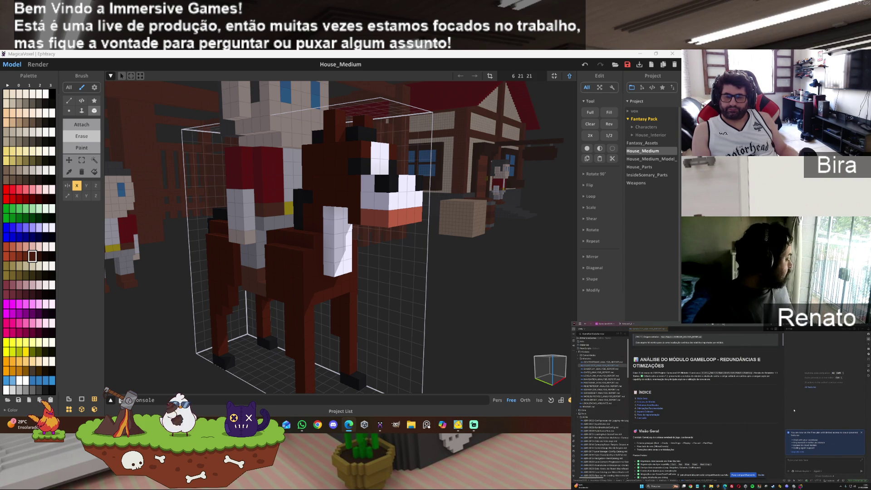
# Glance at the WhatsApp chats, then scroll the module analysis down to the Comparação com Navigation table.
pyautogui.click(302, 425)
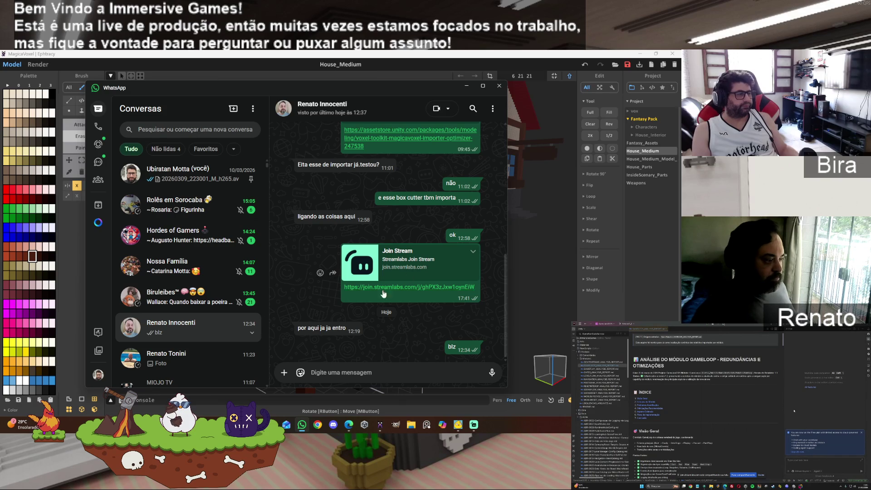
pyautogui.click(296, 75)
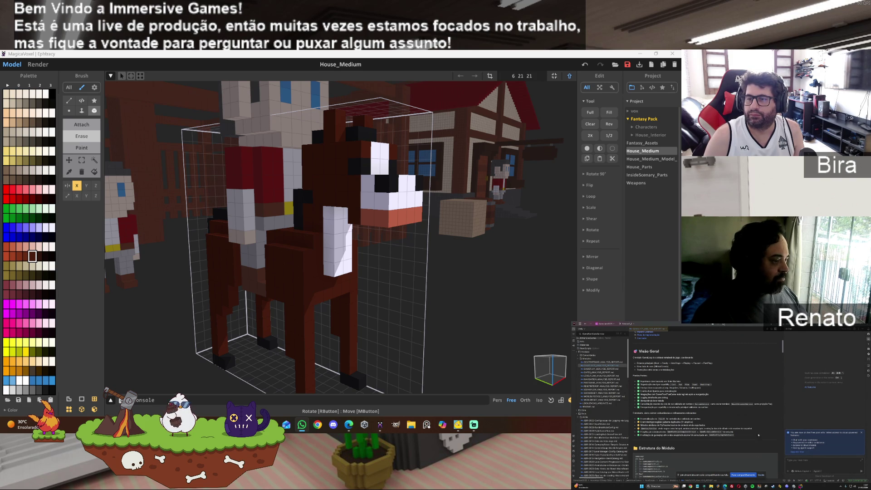
pyautogui.scroll(-5, 783, 350)
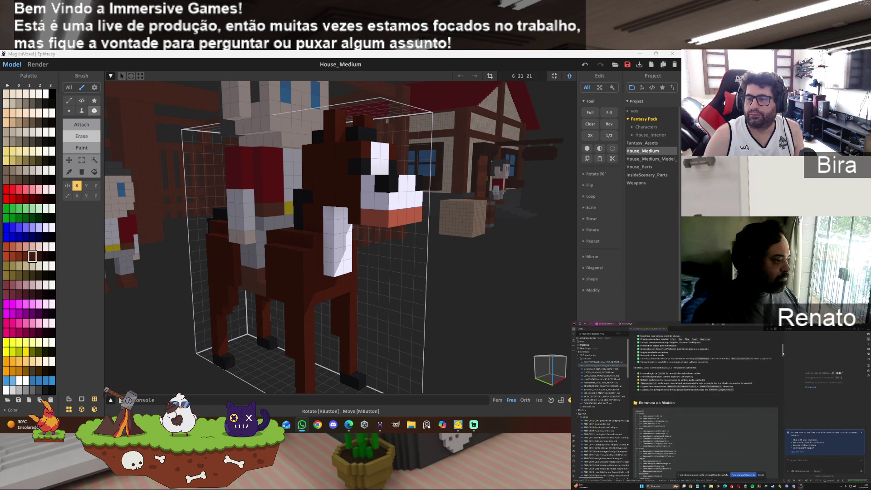
pyautogui.scroll(-5, 785, 359)
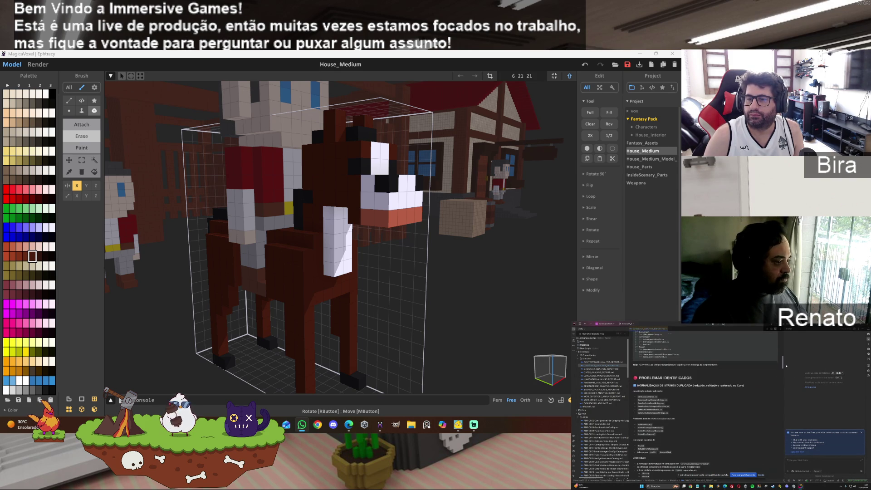
pyautogui.scroll(-5, 785, 370)
pyautogui.scroll(-5, 785, 383)
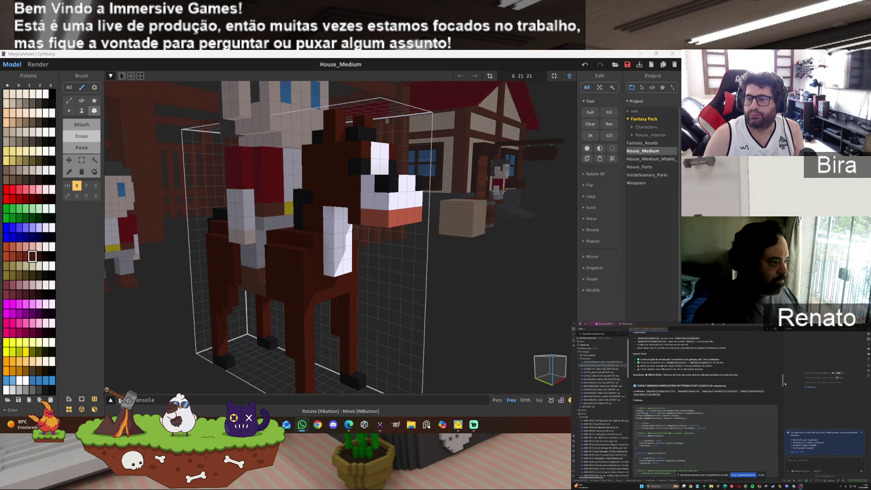
pyautogui.scroll(-10, 781, 407)
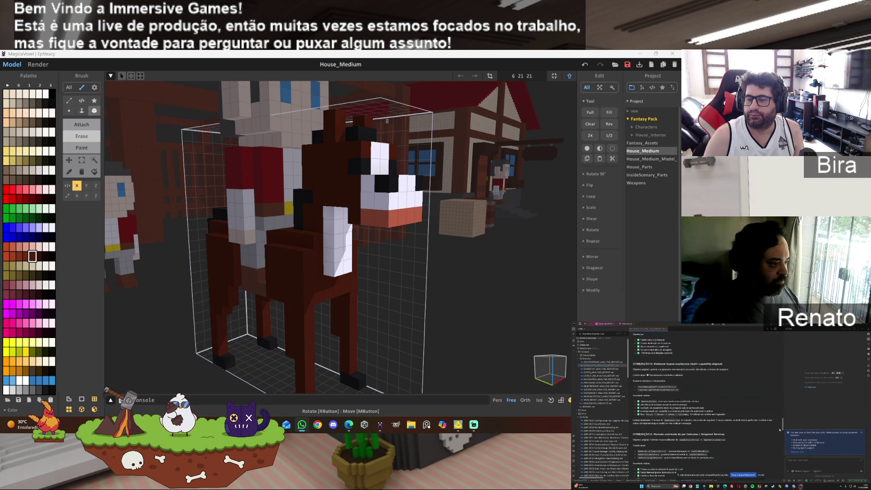
pyautogui.scroll(-3, 782, 450)
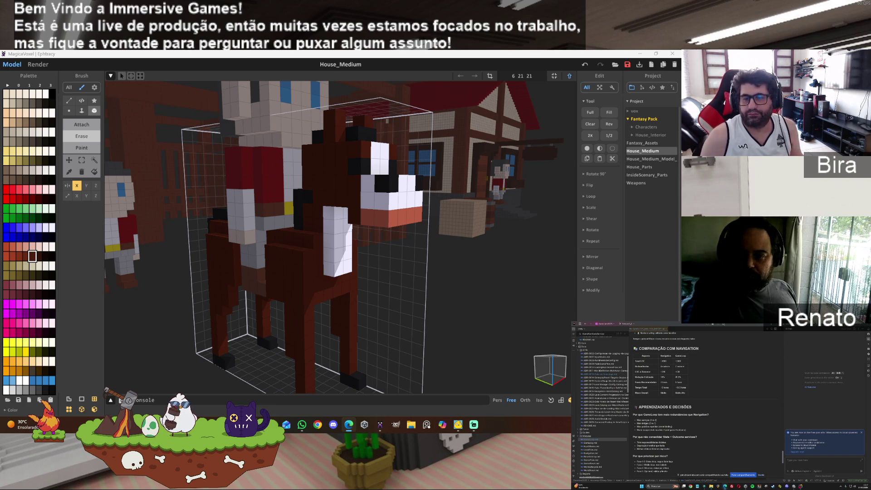
# Save the horse model and return to the full House_Medium scene, orbiting around the characters.
pyautogui.click(631, 66)
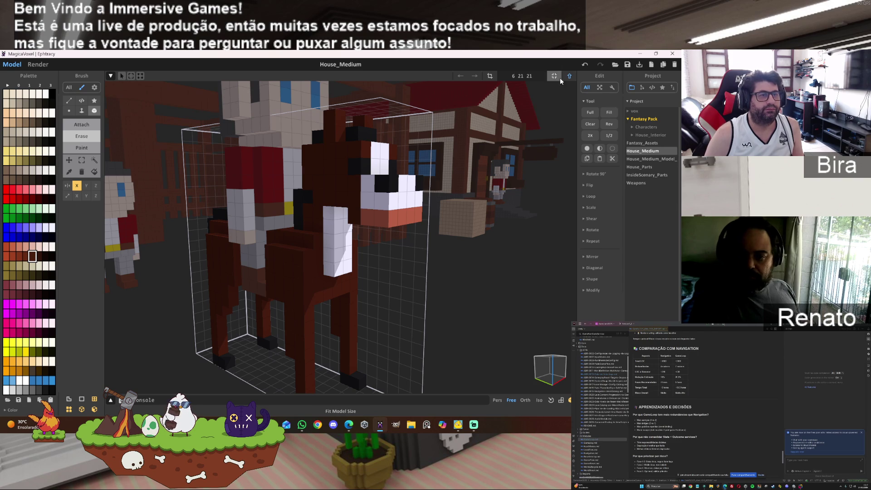
pyautogui.click(569, 77)
pyautogui.scroll(-2, 511, 235)
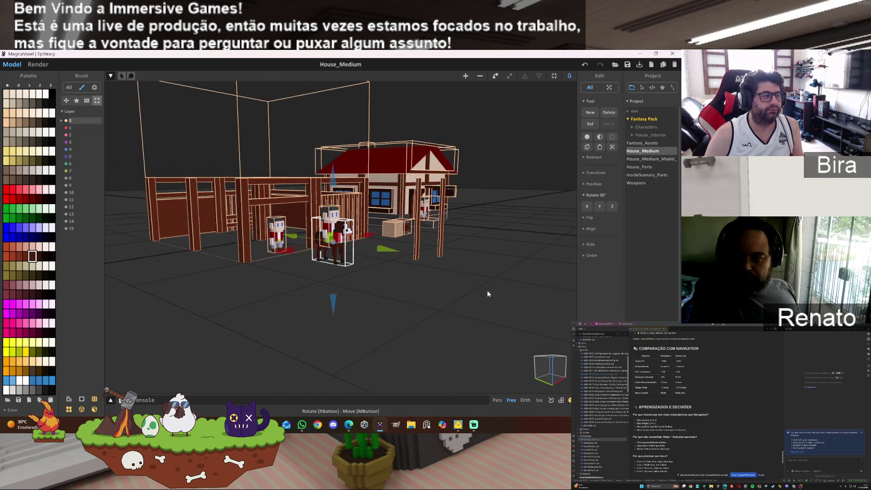
pyautogui.moveTo(468, 295)
pyautogui.mouseDown(button='right')
pyautogui.moveTo(500, 238)
pyautogui.moveTo(461, 309)
pyautogui.moveTo(432, 325)
pyautogui.moveTo(470, 313)
pyautogui.moveTo(461, 325)
pyautogui.mouseUp(button='right')
pyautogui.scroll(-4, 461, 326)
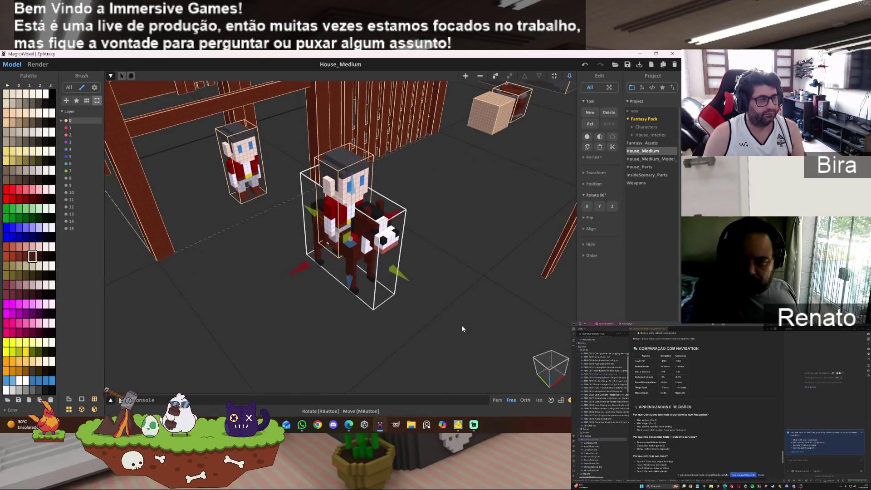
pyautogui.click(38, 65)
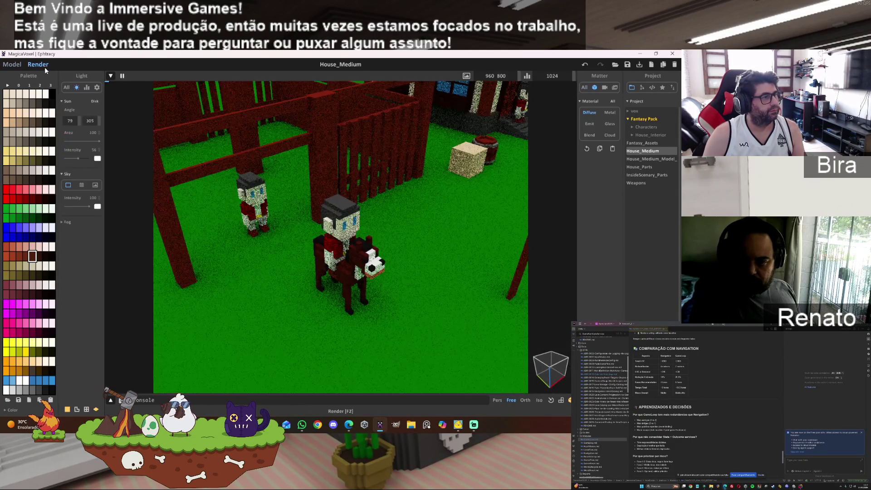
# Orbit the render camera to frame the whole red-roofed house before switching to the Modules folder.
pyautogui.moveTo(399, 218); pyautogui.dragTo(409, 258, button='right')
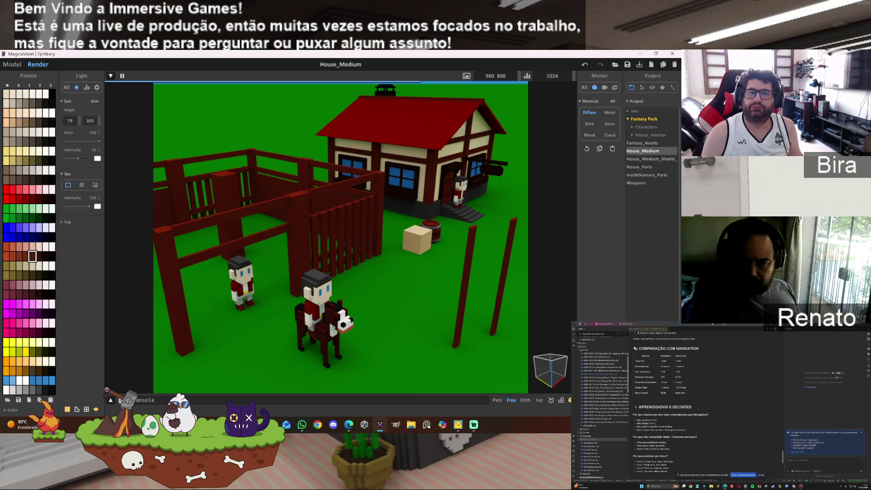
pyautogui.hotkey('alt', 'Tab')
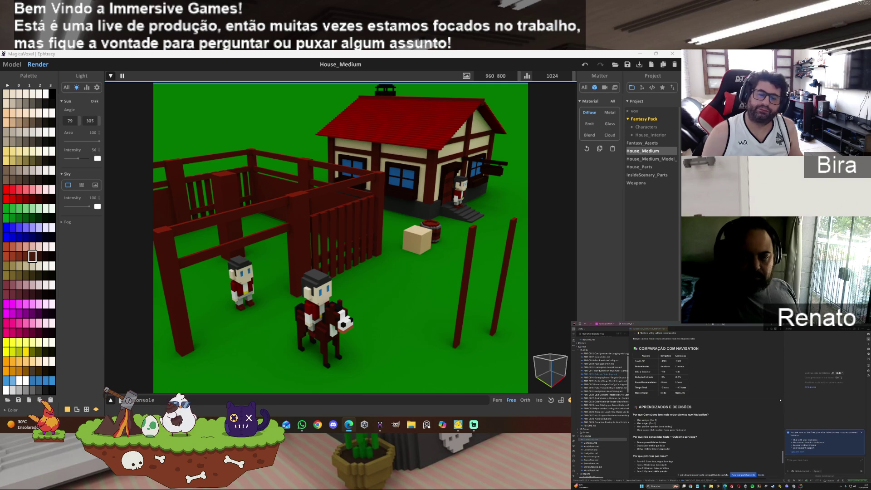
pyautogui.click(711, 486)
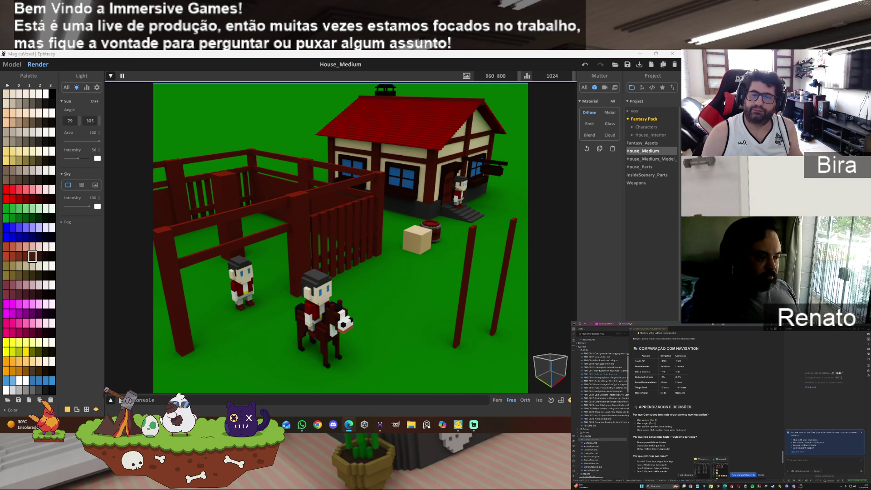
# Open a second Explorer window on Downloads and browse GameLoop down through IntroStage to Runtime.
pyautogui.click(709, 485)
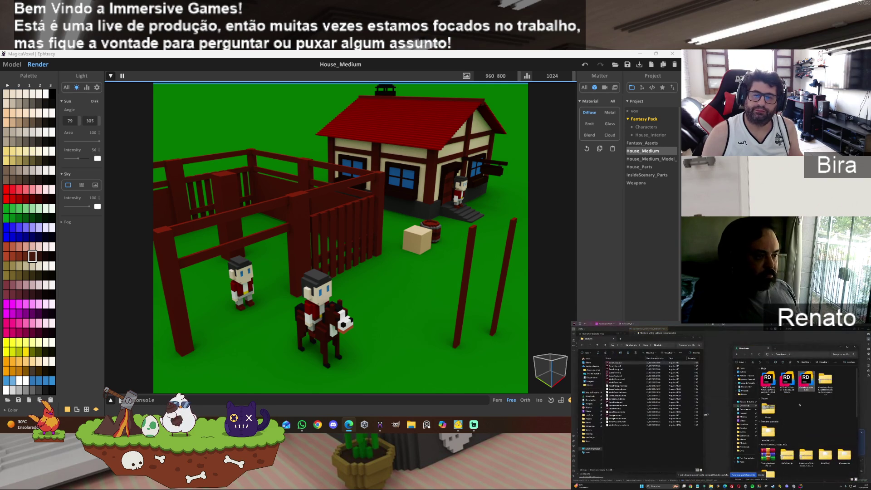
pyautogui.doubleClick(825, 381)
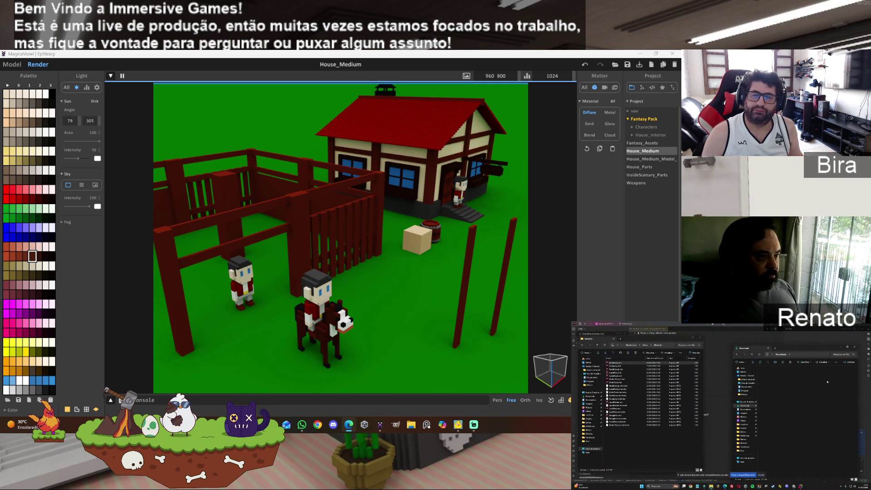
pyautogui.doubleClick(770, 374)
pyautogui.doubleClick(778, 374)
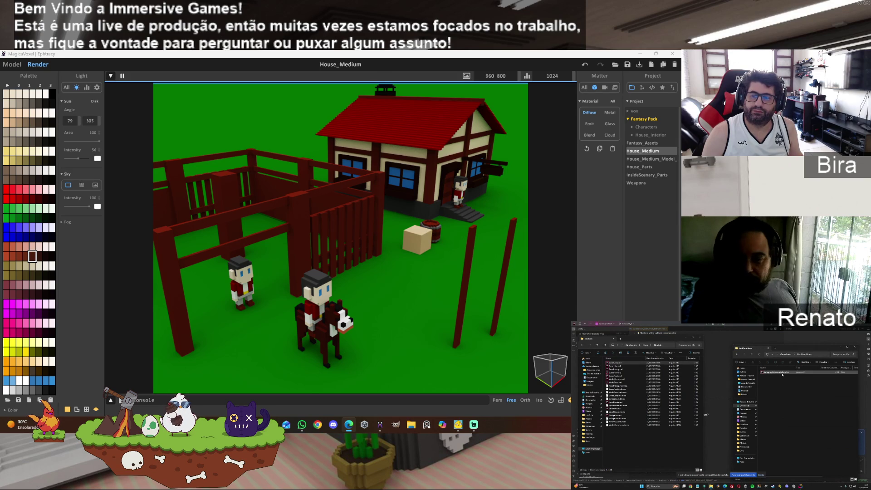
pyautogui.click(739, 355)
pyautogui.doubleClick(770, 373)
pyautogui.doubleClick(769, 373)
pyautogui.doubleClick(767, 372)
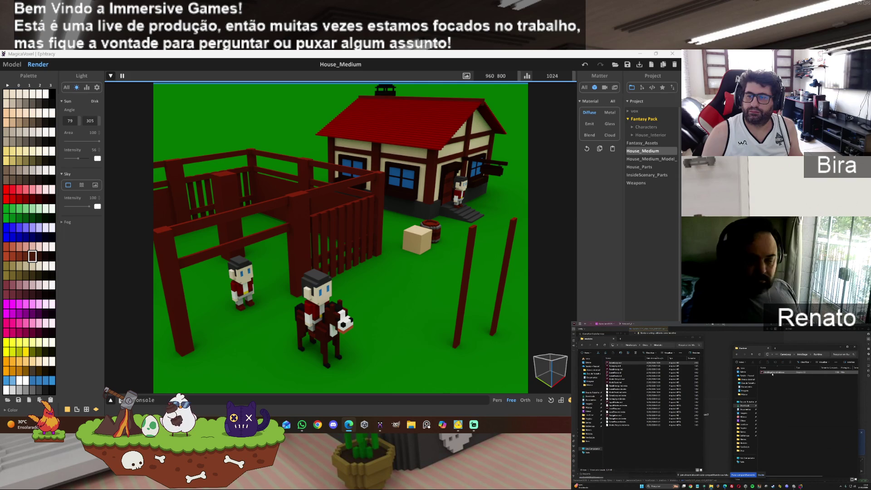
pyautogui.click(738, 356)
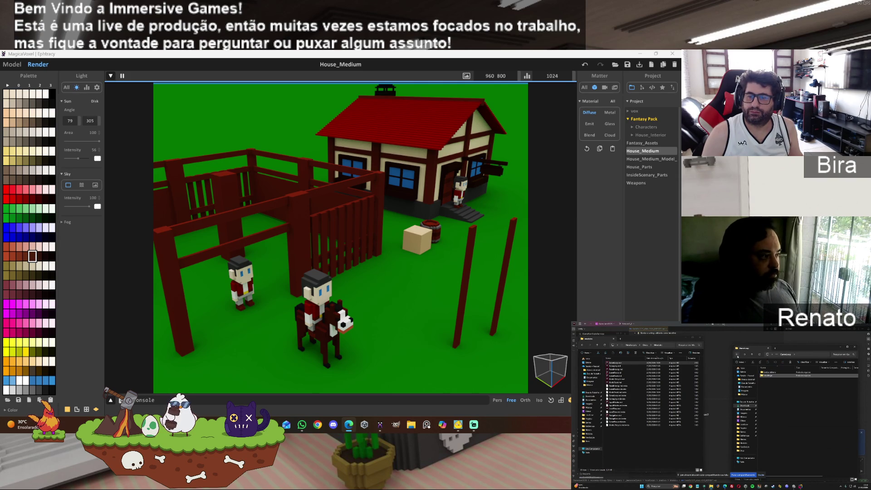
# Copy the GameLoop folder into the destination project folder, resolving the file conflict.
pyautogui.click(632, 346)
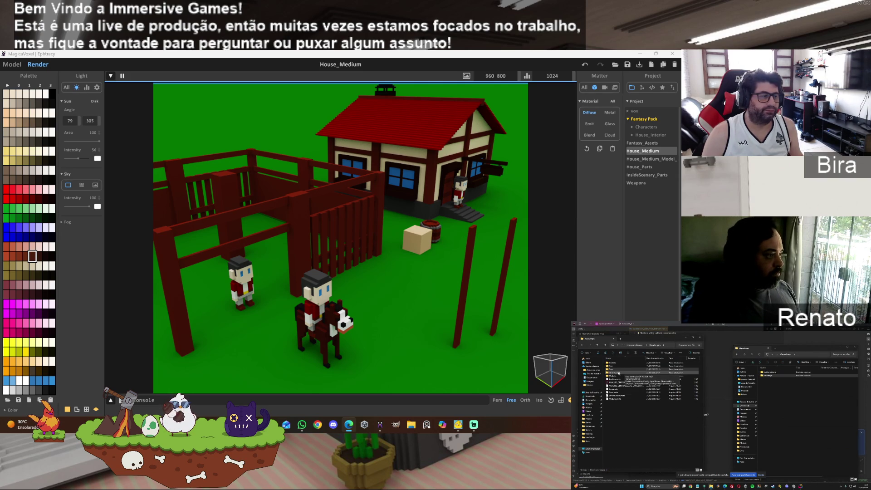
pyautogui.doubleClick(769, 372)
pyautogui.moveTo(769, 373); pyautogui.dragTo(666, 459)
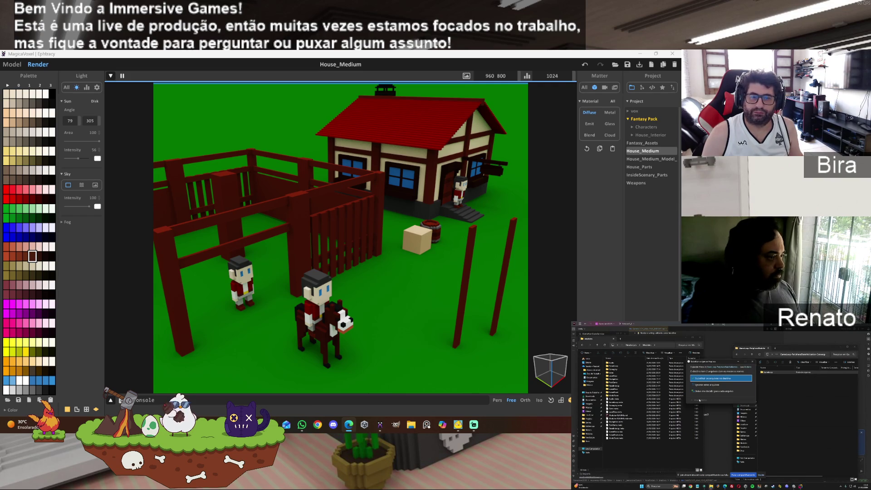
pyautogui.click(712, 378)
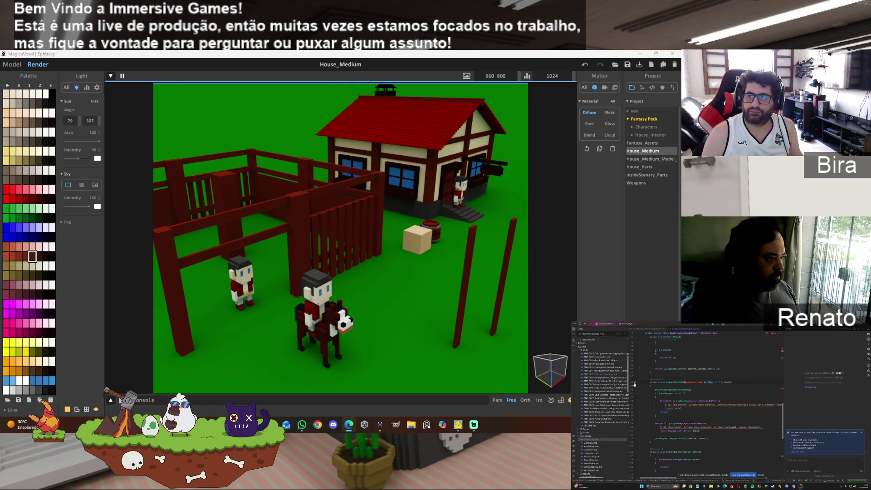
# Show and dismiss the quick-fix suggestions on a code line, then scroll up.
pyautogui.click(635, 383)
pyautogui.click(639, 387)
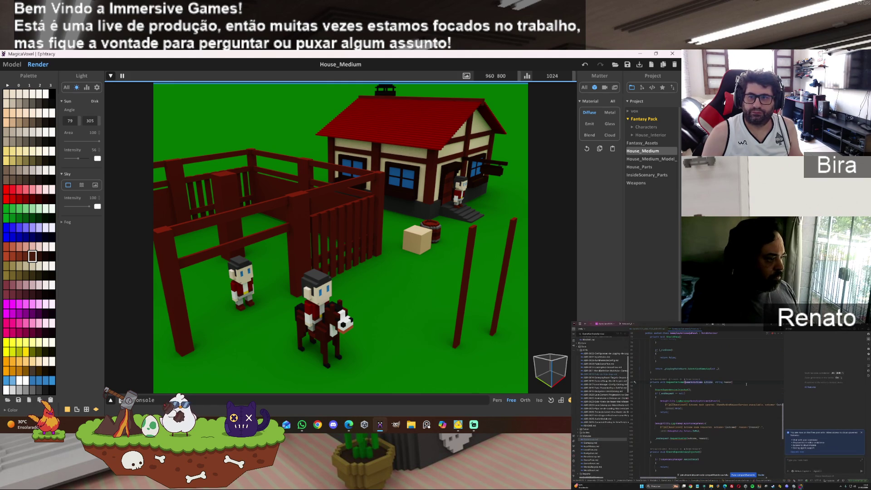
pyautogui.scroll(15, 707, 404)
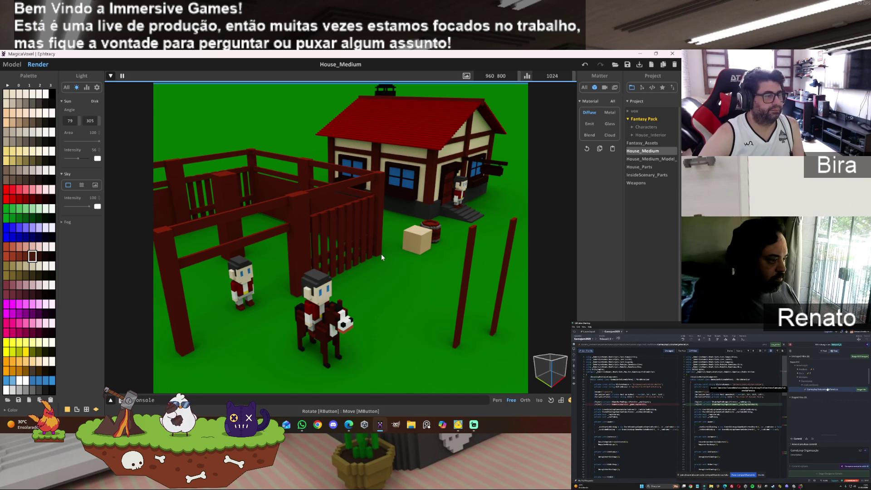
# Zoom and tilt the render camera down closer to the fenced yard before the house.
pyautogui.scroll(-5, 420, 248)
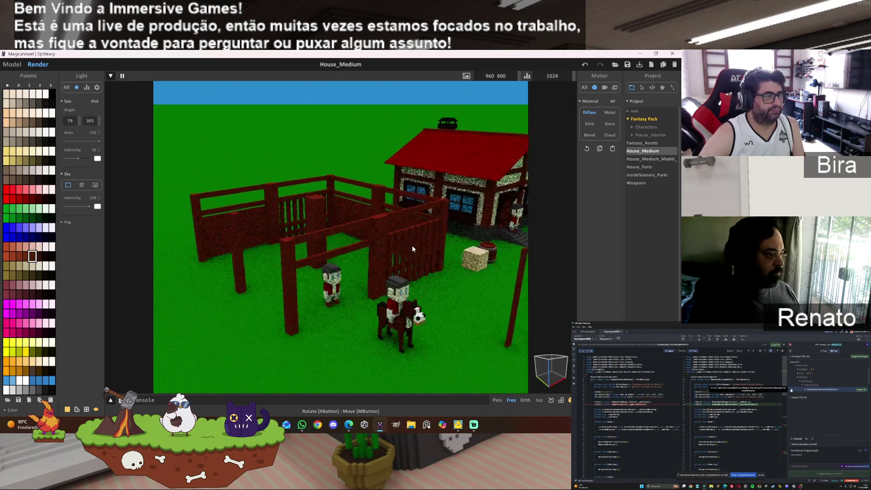
pyautogui.scroll(6, 418, 243)
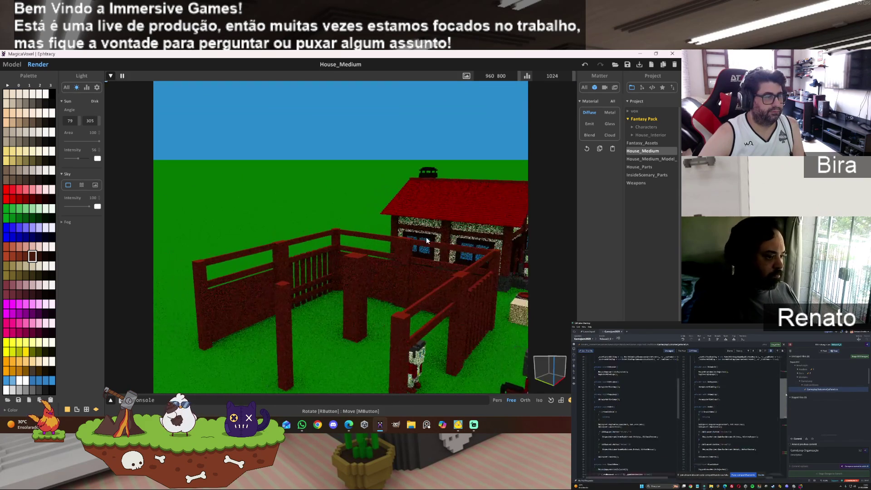
pyautogui.scroll(-2, 429, 236)
pyautogui.moveTo(360, 255); pyautogui.dragTo(357, 260, button='right')
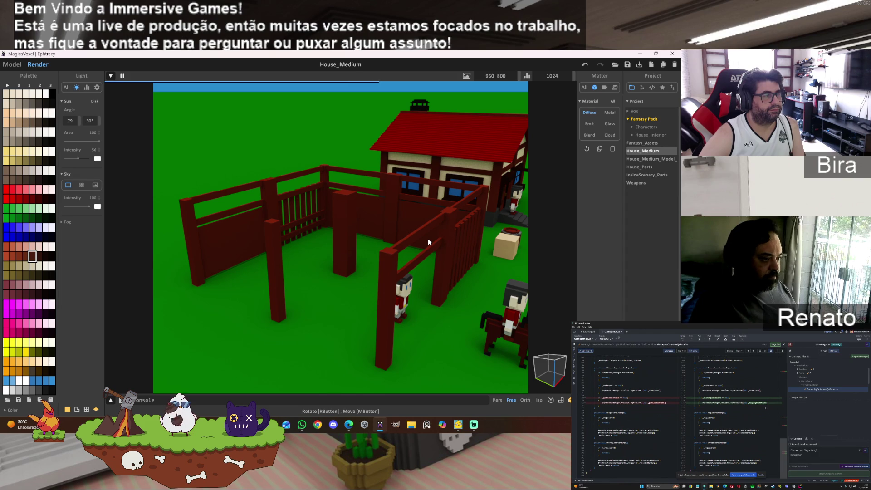
# Rotate the loose plank by the front pillar 90° about X and lift it onto the front posts.
pyautogui.click(12, 64)
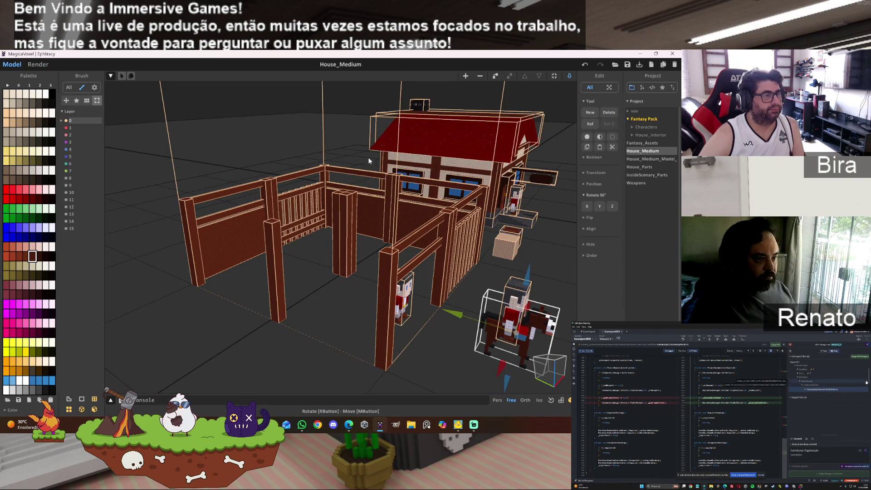
pyautogui.moveTo(361, 210)
pyautogui.mouseDown(button='right')
pyautogui.moveTo(424, 181)
pyautogui.moveTo(450, 207)
pyautogui.moveTo(327, 236)
pyautogui.mouseUp(button='right')
pyautogui.scroll(5, 425, 180)
pyautogui.click(290, 245)
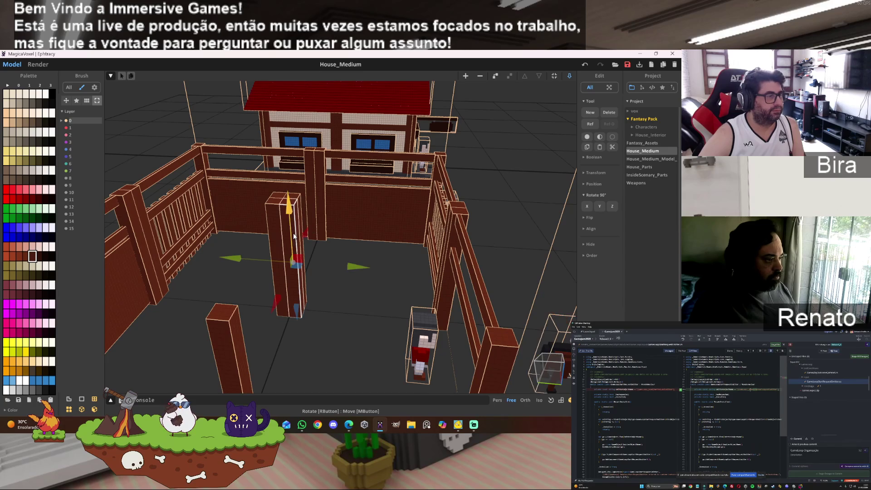
pyautogui.moveTo(359, 266); pyautogui.dragTo(414, 271)
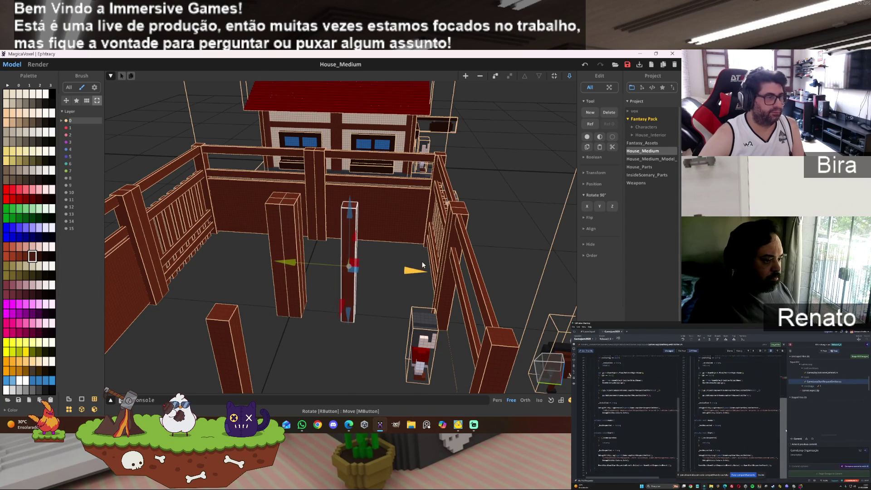
pyautogui.click(587, 205)
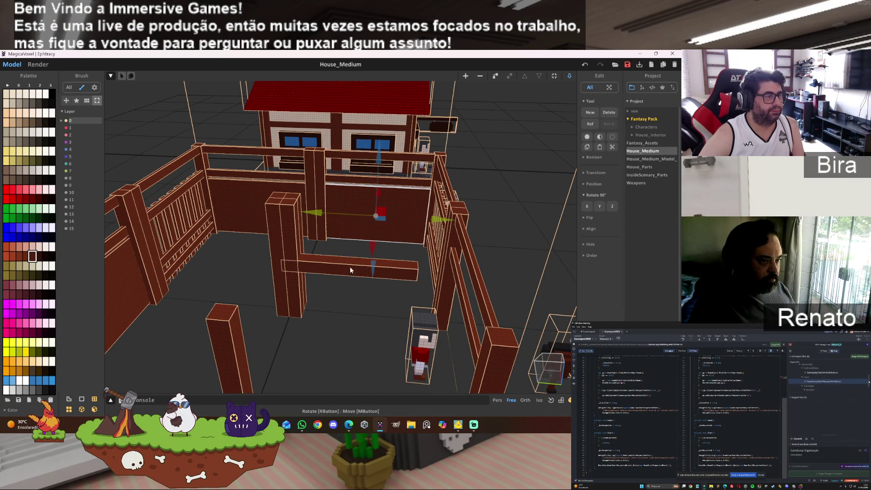
pyautogui.moveTo(349, 214); pyautogui.dragTo(383, 160)
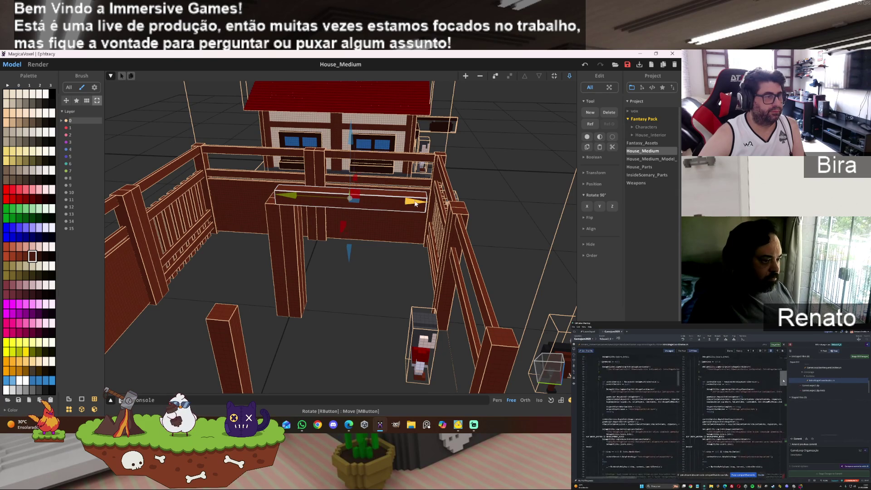
pyautogui.moveTo(411, 201)
pyautogui.mouseDown()
pyautogui.moveTo(449, 204)
pyautogui.moveTo(440, 204)
pyautogui.mouseUp()
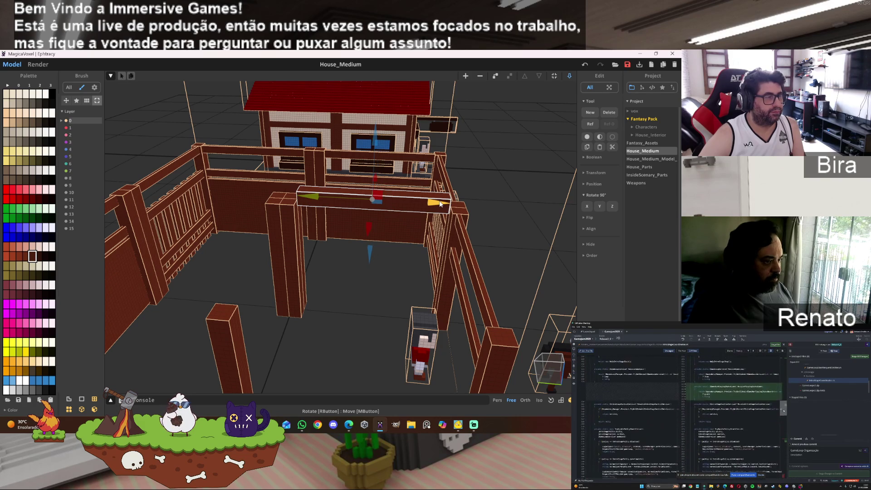
# Open the plank for voxel editing and resize it to 4 × 50 × 4.
pyautogui.doubleClick(405, 205)
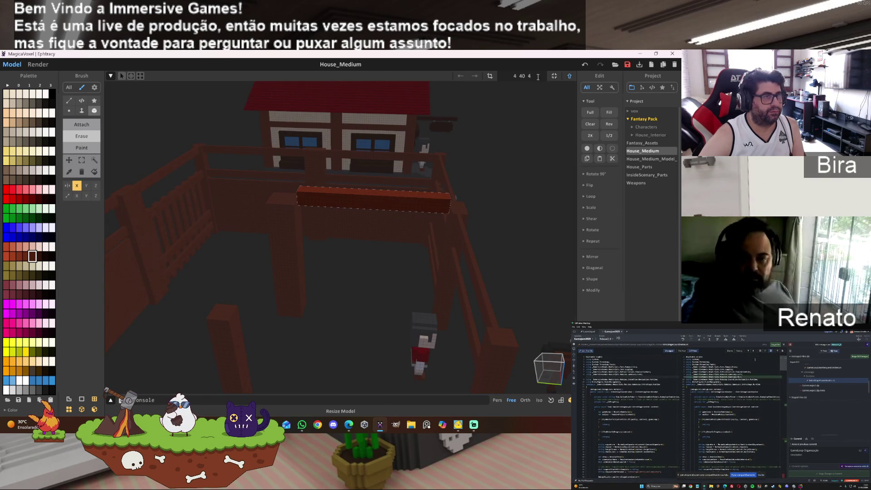
pyautogui.write('5')
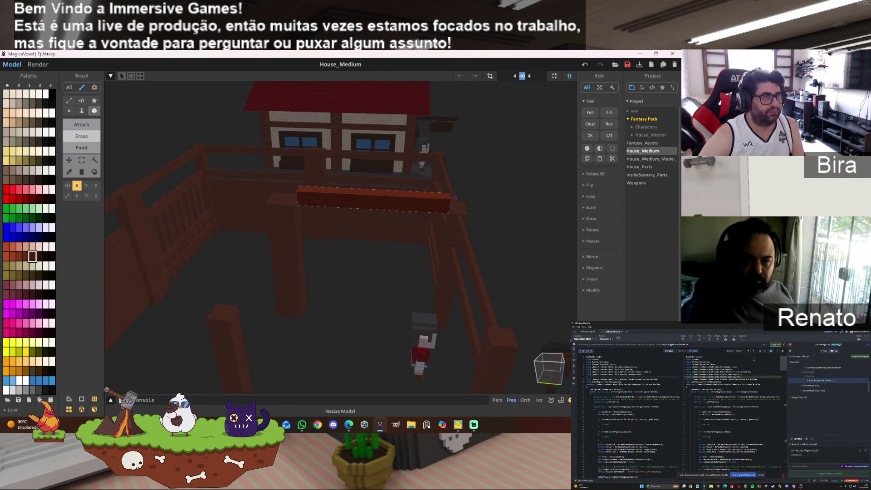
pyautogui.press('Return')
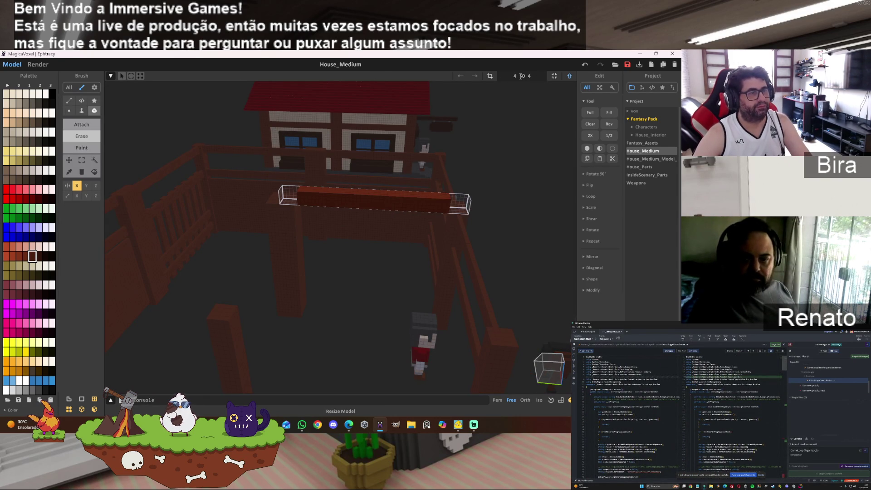
# Fill both empty plank ends in brown with the Face brush and Y mirroring, then exit editing.
pyautogui.click(26, 256)
pyautogui.click(82, 110)
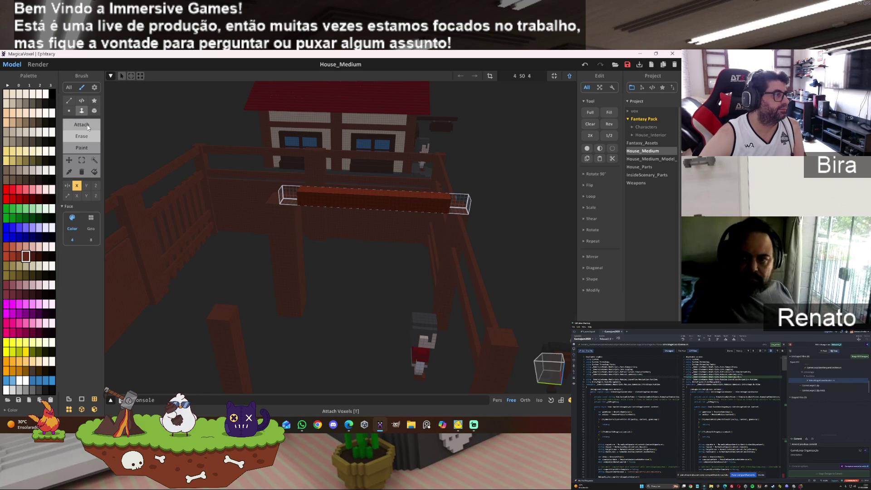
pyautogui.moveTo(299, 194); pyautogui.dragTo(287, 195)
pyautogui.hotkey('ctrl', 'z')
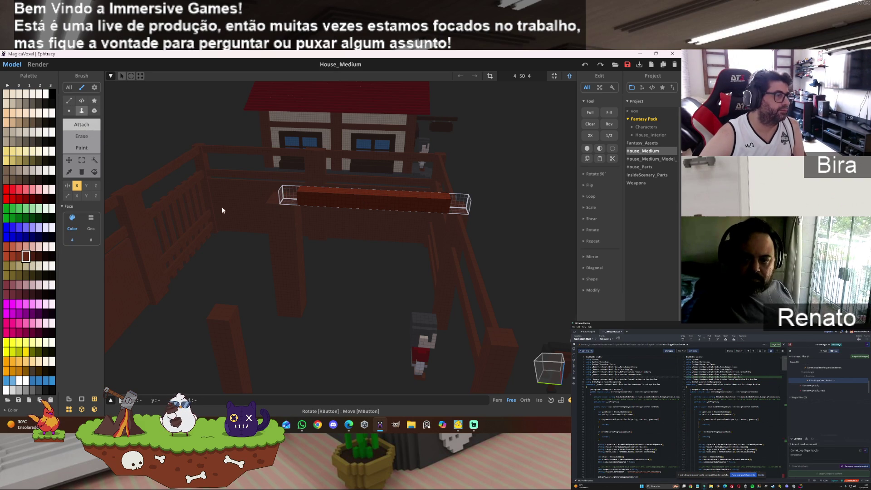
pyautogui.click(79, 187)
pyautogui.click(86, 185)
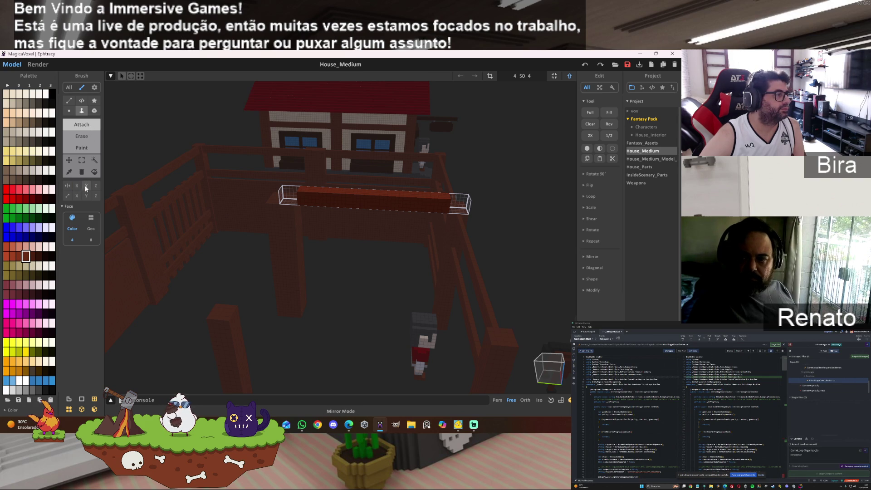
pyautogui.click(289, 193)
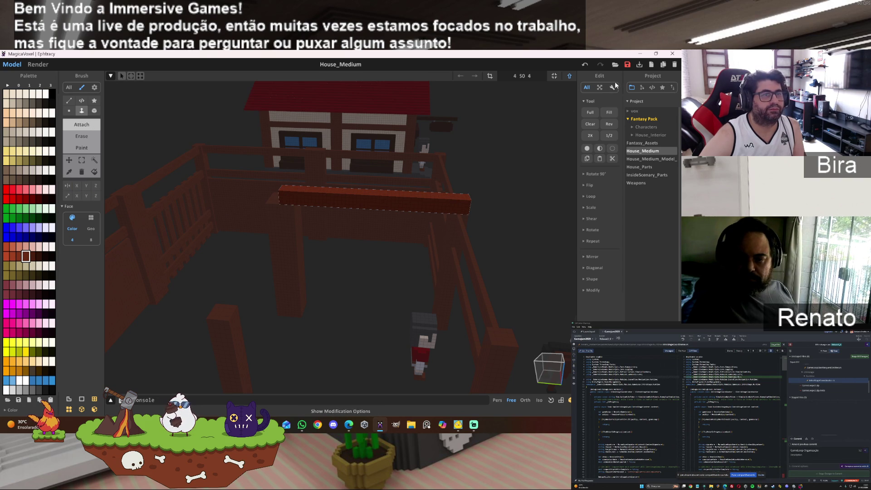
pyautogui.click(570, 76)
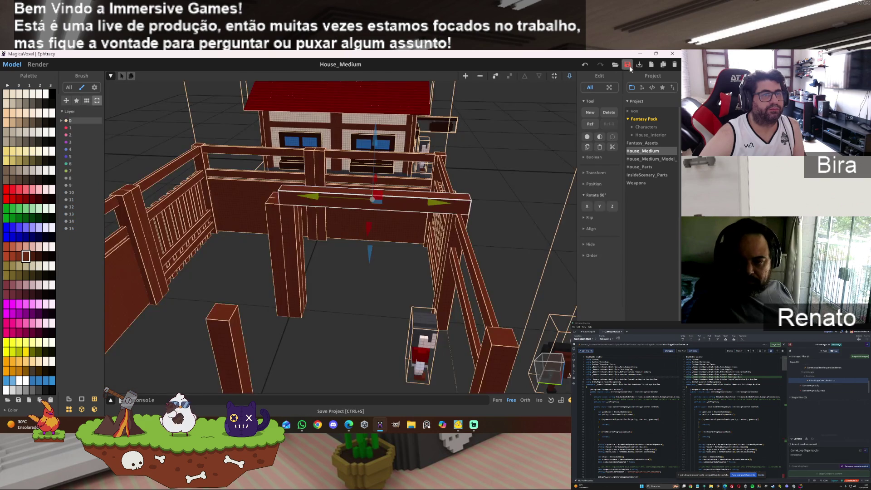
pyautogui.moveTo(471, 179)
pyautogui.mouseDown(button='right')
pyautogui.moveTo(537, 200)
pyautogui.moveTo(470, 214)
pyautogui.moveTo(393, 193)
pyautogui.mouseUp(button='right')
# Drag the lengthened beam down into the railing enclosure with the move gizmo.
pyautogui.moveTo(393, 193); pyautogui.dragTo(419, 192)
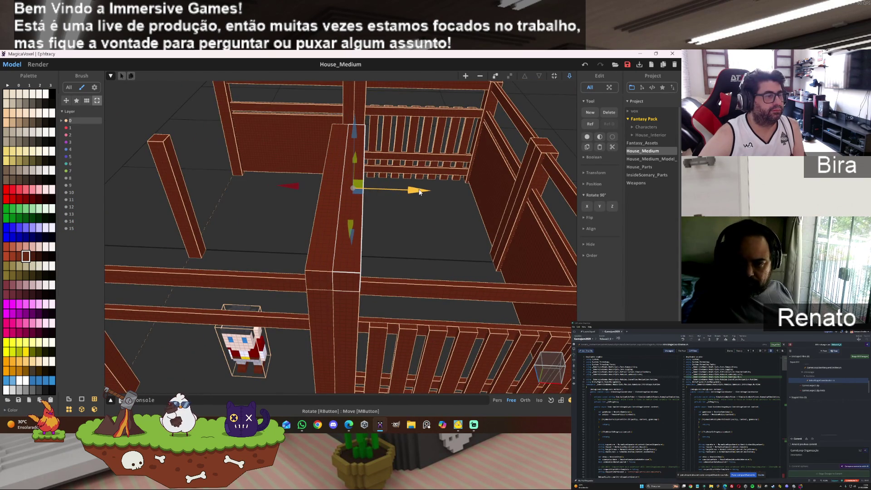
pyautogui.moveTo(303, 183)
pyautogui.mouseDown(button='right')
pyautogui.moveTo(388, 190)
pyautogui.moveTo(402, 200)
pyautogui.mouseUp(button='right')
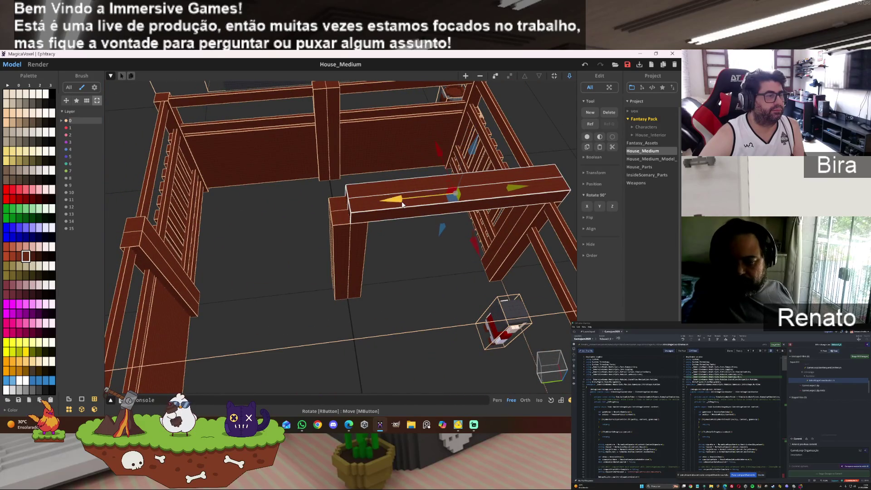
pyautogui.moveTo(516, 190)
pyautogui.mouseDown()
pyautogui.moveTo(282, 205)
pyautogui.moveTo(293, 200)
pyautogui.mouseUp()
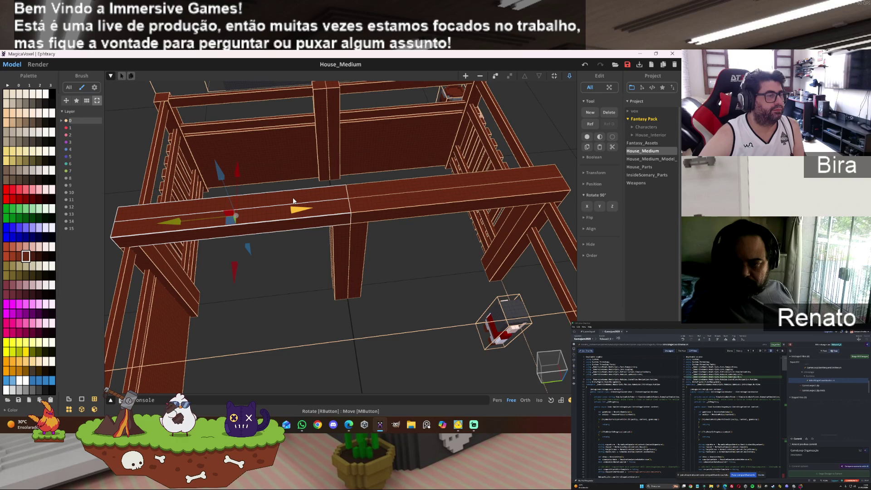
pyautogui.moveTo(431, 187)
pyautogui.mouseDown(button='right')
pyautogui.moveTo(470, 181)
pyautogui.moveTo(411, 182)
pyautogui.moveTo(362, 171)
pyautogui.moveTo(456, 172)
pyautogui.moveTo(377, 154)
pyautogui.mouseUp(button='right')
pyautogui.moveTo(302, 204); pyautogui.dragTo(362, 280)
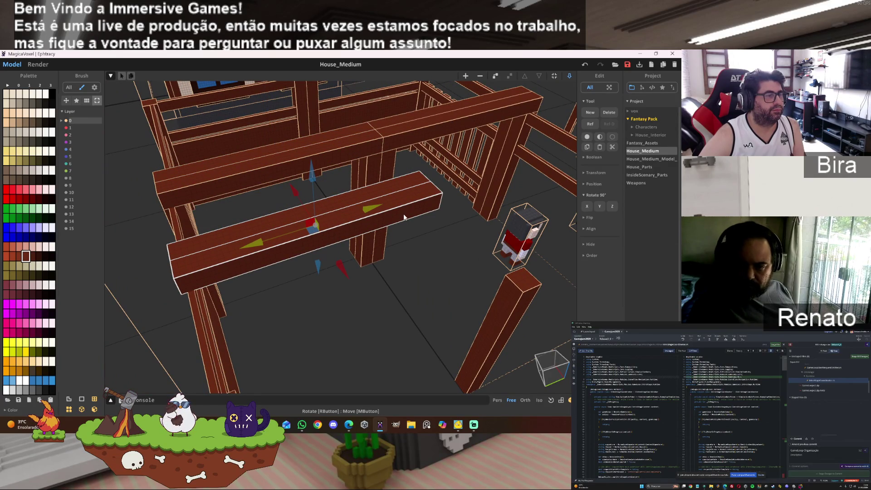
pyautogui.moveTo(404, 217)
pyautogui.mouseDown()
pyautogui.moveTo(343, 211)
pyautogui.moveTo(343, 202)
pyautogui.mouseUp()
pyautogui.moveTo(286, 186)
pyautogui.mouseDown()
pyautogui.moveTo(246, 94)
pyautogui.moveTo(387, 230)
pyautogui.moveTo(464, 227)
pyautogui.mouseUp()
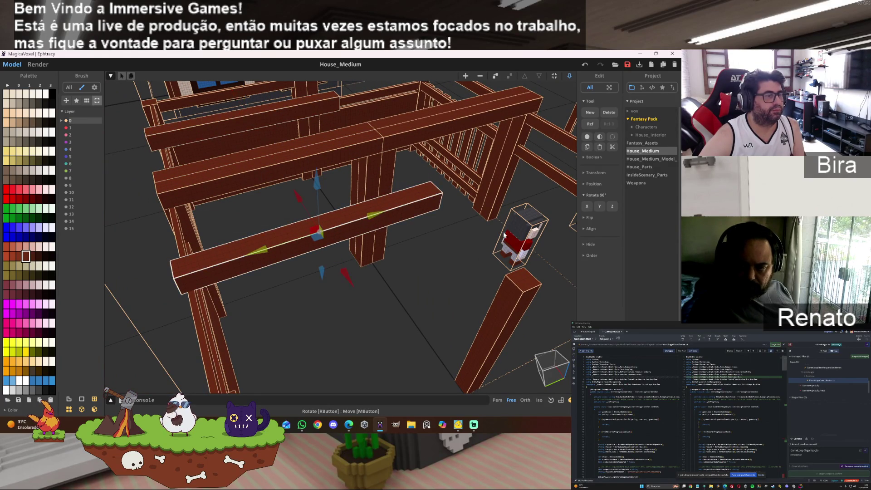
# Rotate the beam 90° about Z to run front-to-back and slide it near the rear rail.
pyautogui.click(612, 206)
pyautogui.moveTo(376, 217)
pyautogui.mouseDown()
pyautogui.moveTo(422, 195)
pyautogui.moveTo(493, 188)
pyautogui.mouseUp()
pyautogui.moveTo(337, 222)
pyautogui.mouseDown(button='right')
pyautogui.moveTo(327, 218)
pyautogui.moveTo(360, 209)
pyautogui.moveTo(359, 242)
pyautogui.mouseUp(button='right')
pyautogui.click(366, 247)
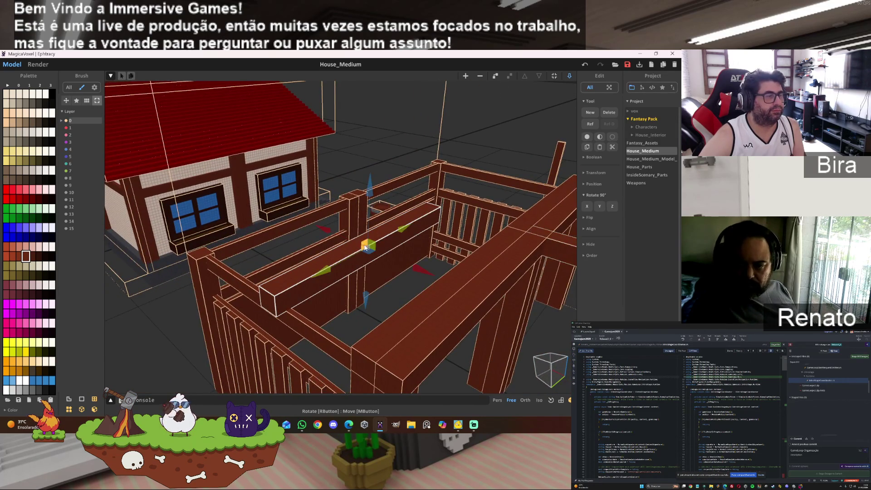
# Turn the front rail beam 90° crosswise, slide it back so the beams cross, and open it for editing.
pyautogui.click(612, 206)
pyautogui.moveTo(402, 230); pyautogui.dragTo(455, 181)
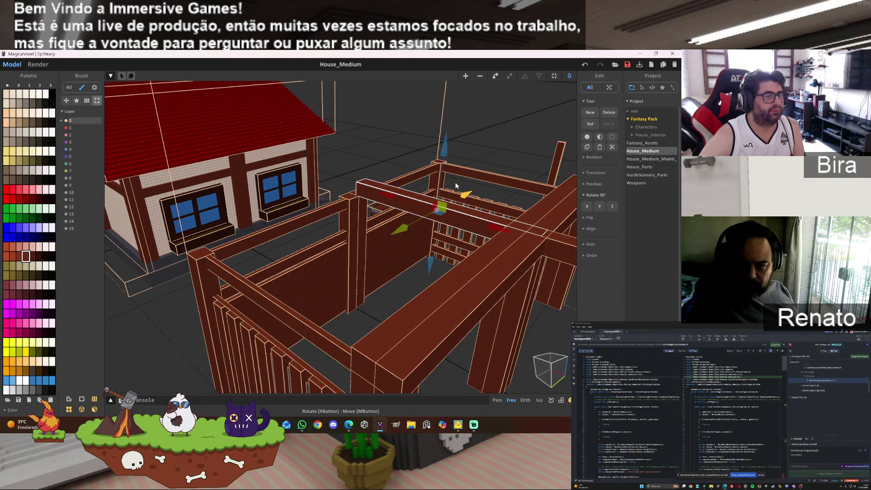
pyautogui.moveTo(511, 231); pyautogui.dragTo(488, 228)
pyautogui.moveTo(495, 240)
pyautogui.mouseDown(button='right')
pyautogui.moveTo(555, 269)
pyautogui.moveTo(486, 272)
pyautogui.moveTo(480, 286)
pyautogui.moveTo(496, 279)
pyautogui.mouseUp(button='right')
pyautogui.scroll(-2, 481, 287)
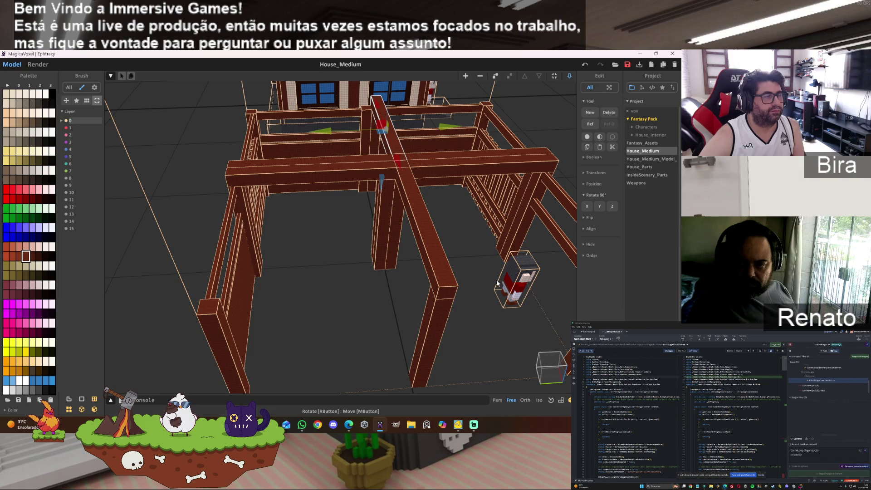
pyautogui.moveTo(496, 280)
pyautogui.mouseDown(button='right')
pyautogui.moveTo(526, 275)
pyautogui.moveTo(508, 275)
pyautogui.mouseUp(button='right')
pyautogui.press('Tab')
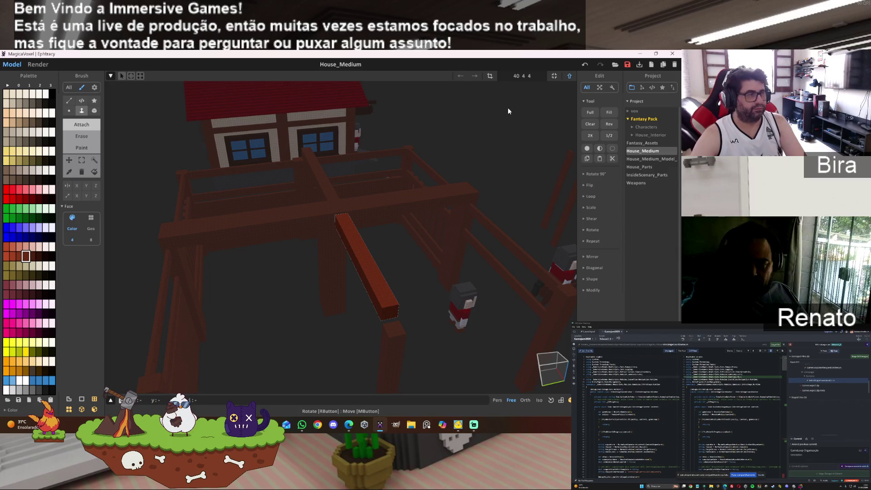
# Rotate the diagonal beam 90° about Z and align it horizontally with the front frame posts.
pyautogui.click(569, 76)
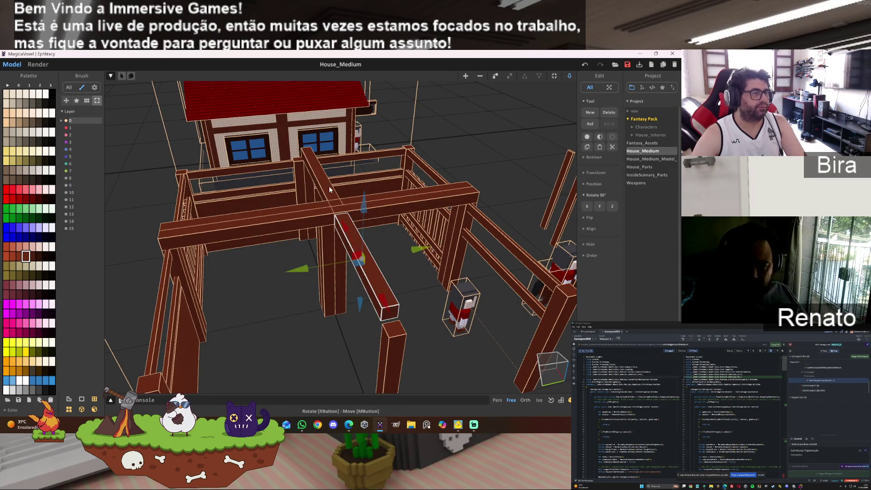
pyautogui.moveTo(347, 215); pyautogui.dragTo(386, 290)
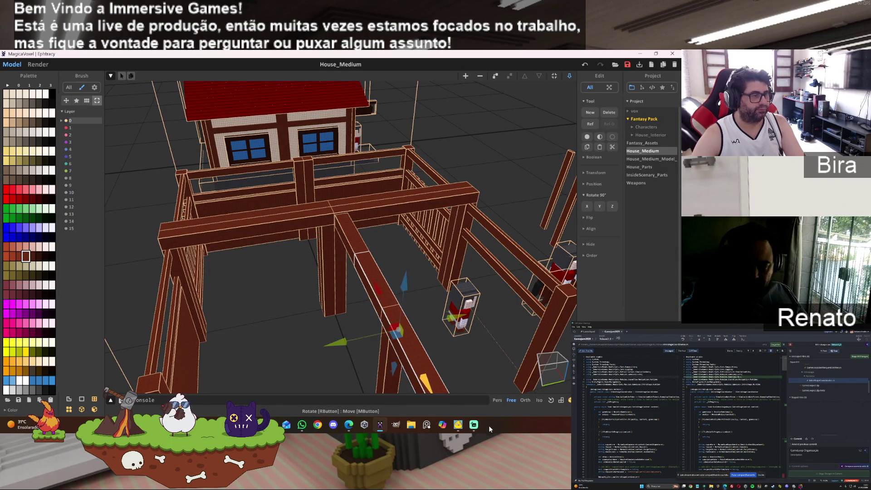
pyautogui.click(612, 206)
pyautogui.moveTo(504, 317); pyautogui.dragTo(543, 285)
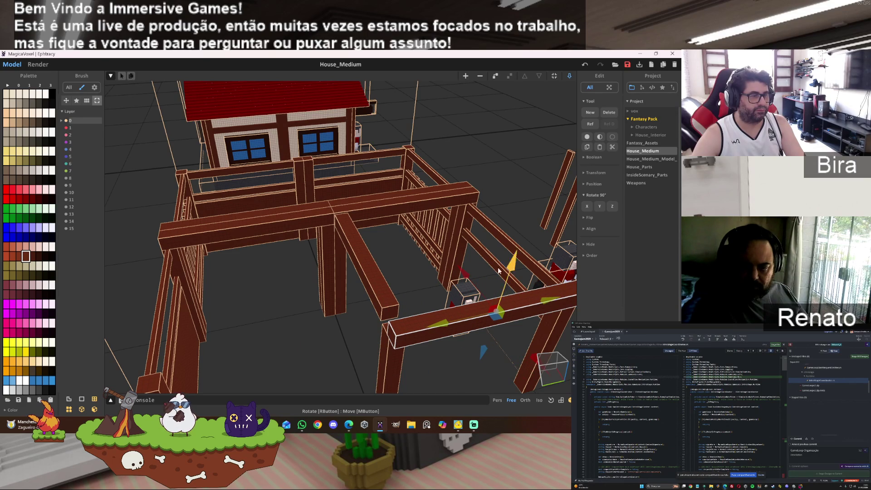
pyautogui.moveTo(462, 270); pyautogui.dragTo(449, 257)
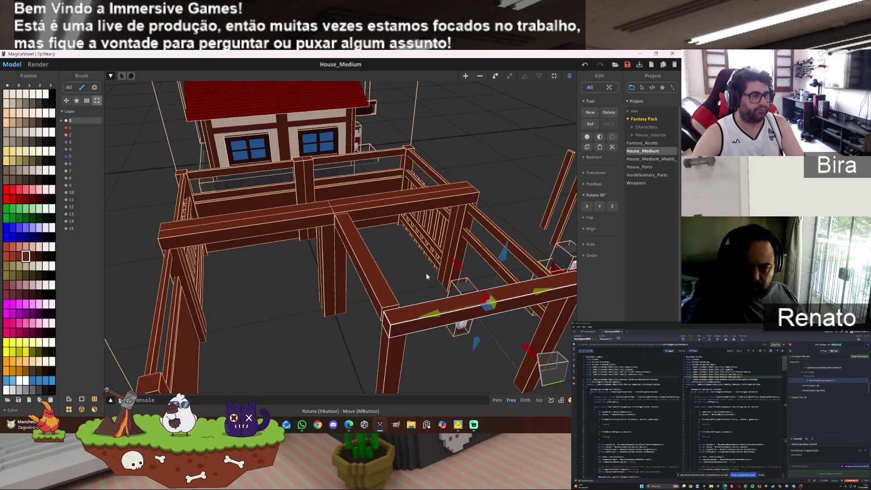
pyautogui.moveTo(269, 299)
pyautogui.mouseDown(button='right')
pyautogui.moveTo(287, 311)
pyautogui.moveTo(339, 309)
pyautogui.mouseUp(button='right')
pyautogui.scroll(-3, 341, 316)
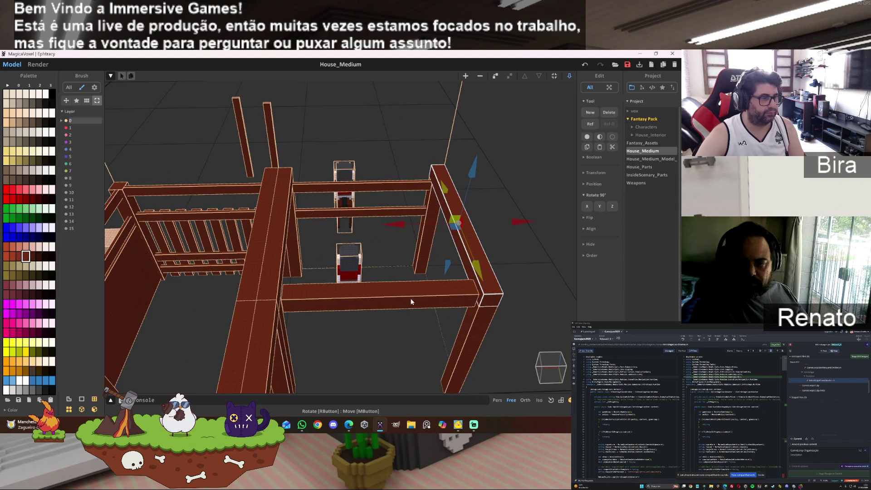
pyautogui.click(423, 301)
pyautogui.press('Tab')
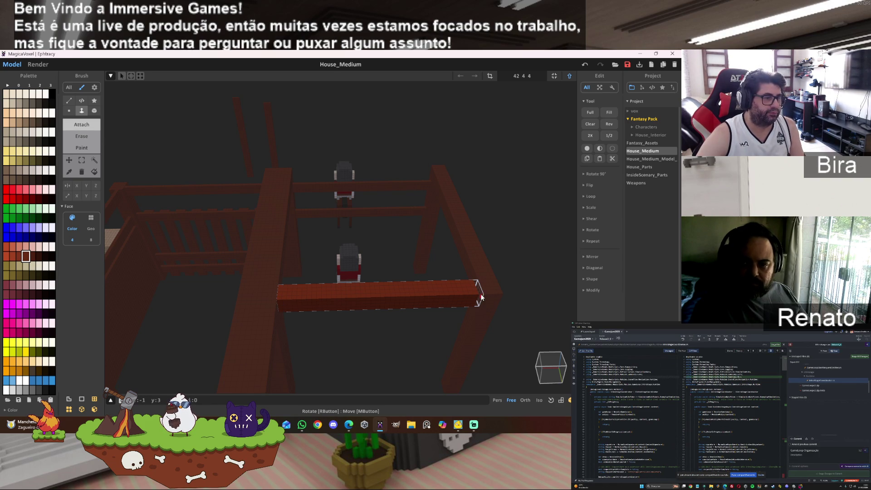
# Leave voxel editing and slide the vertical beam to the right.
pyautogui.press('Tab')
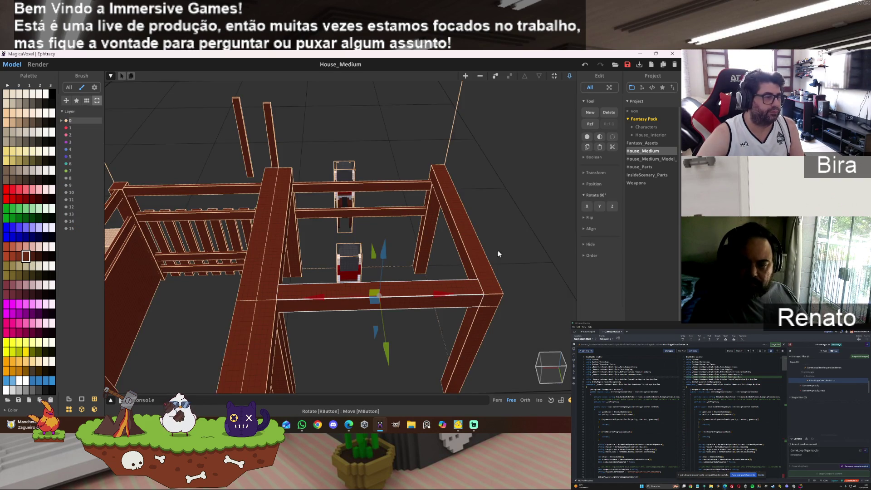
pyautogui.moveTo(497, 253)
pyautogui.mouseDown(button='right')
pyautogui.moveTo(478, 243)
pyautogui.moveTo(413, 250)
pyautogui.moveTo(396, 270)
pyautogui.mouseUp(button='right')
pyautogui.scroll(-2, 396, 270)
pyautogui.moveTo(284, 268); pyautogui.dragTo(475, 281)
pyautogui.scroll(5, 431, 250)
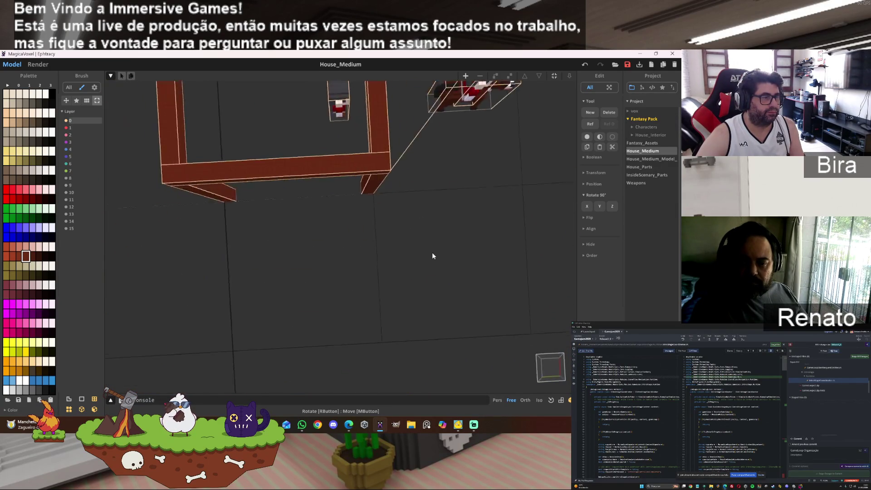
# Select the inner beam frame and move it left to close the frame's left bay.
pyautogui.scroll(-5, 421, 222)
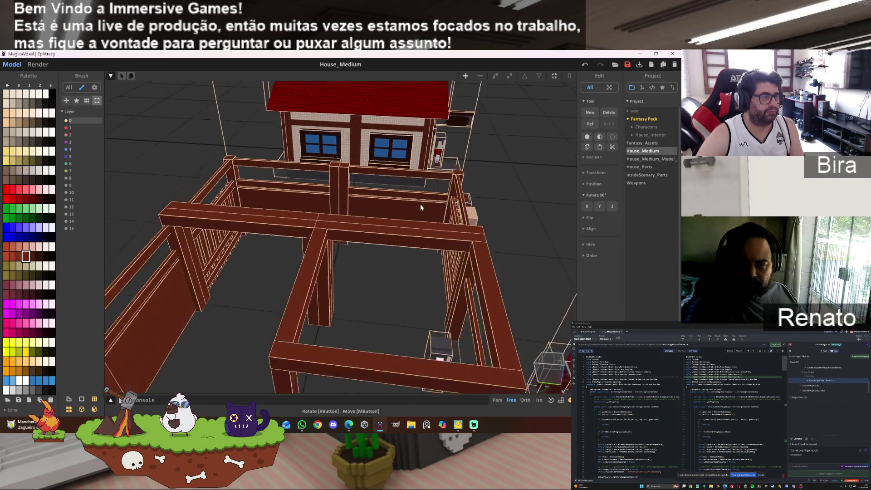
pyautogui.moveTo(421, 207); pyautogui.dragTo(424, 212, button='right')
pyautogui.click(469, 249)
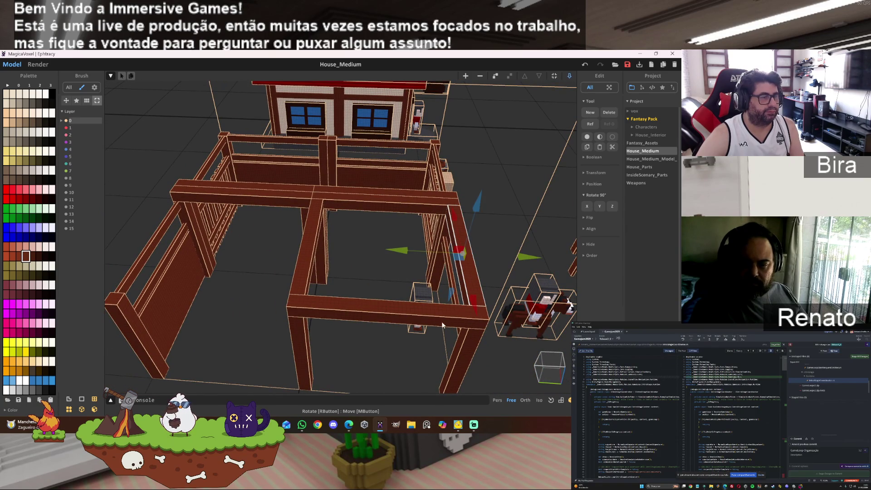
pyautogui.click(427, 313)
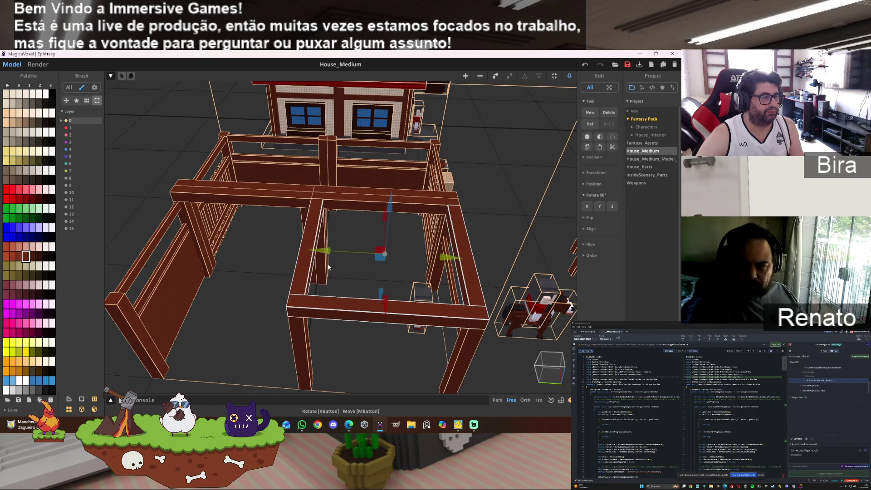
pyautogui.moveTo(449, 258)
pyautogui.mouseDown()
pyautogui.moveTo(271, 256)
pyautogui.moveTo(281, 262)
pyautogui.mouseUp()
pyautogui.moveTo(481, 191)
pyautogui.mouseDown(button='right')
pyautogui.moveTo(489, 189)
pyautogui.moveTo(492, 205)
pyautogui.moveTo(394, 183)
pyautogui.mouseUp(button='right')
pyautogui.scroll(5, 491, 205)
pyautogui.scroll(-5, 492, 204)
pyautogui.scroll(3, 444, 188)
pyautogui.scroll(2, 394, 183)
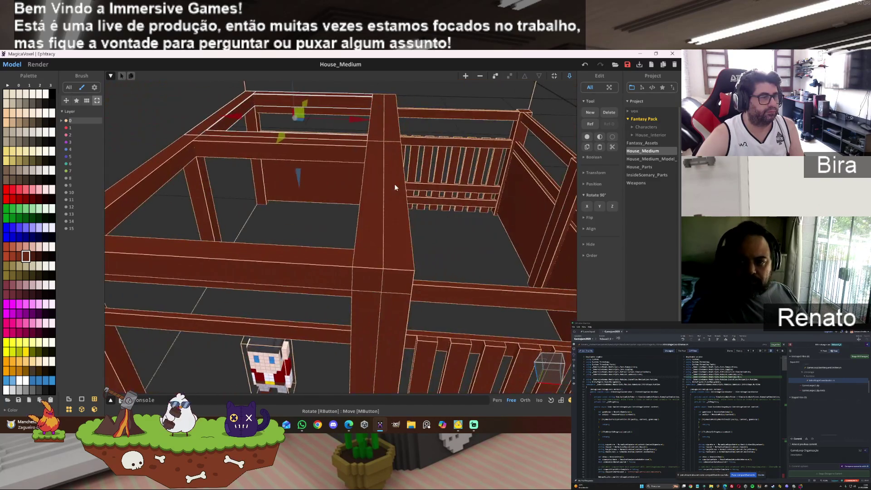
pyautogui.scroll(-5, 394, 183)
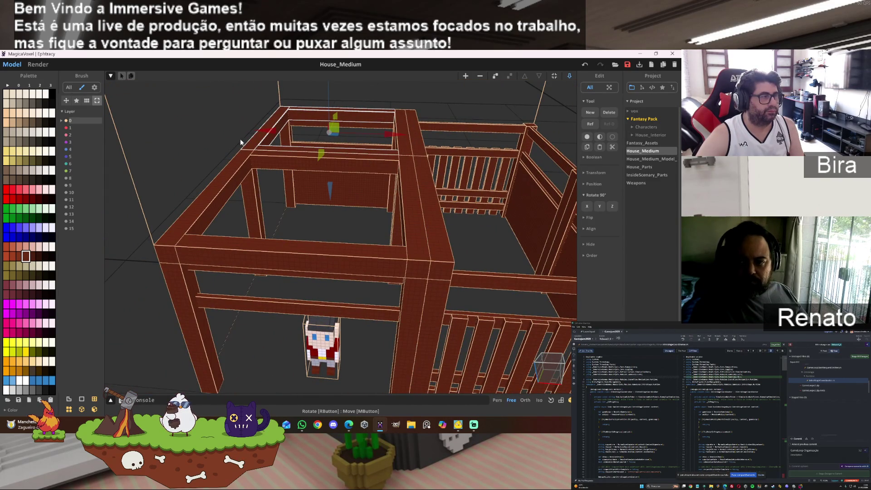
pyautogui.scroll(4, 329, 133)
pyautogui.scroll(-3, 329, 134)
pyautogui.moveTo(335, 125)
pyautogui.mouseDown(button='right')
pyautogui.moveTo(367, 124)
pyautogui.moveTo(380, 143)
pyautogui.moveTo(393, 143)
pyautogui.moveTo(381, 202)
pyautogui.moveTo(399, 325)
pyautogui.mouseUp(button='right')
pyautogui.scroll(-2, 393, 144)
pyautogui.scroll(2, 393, 197)
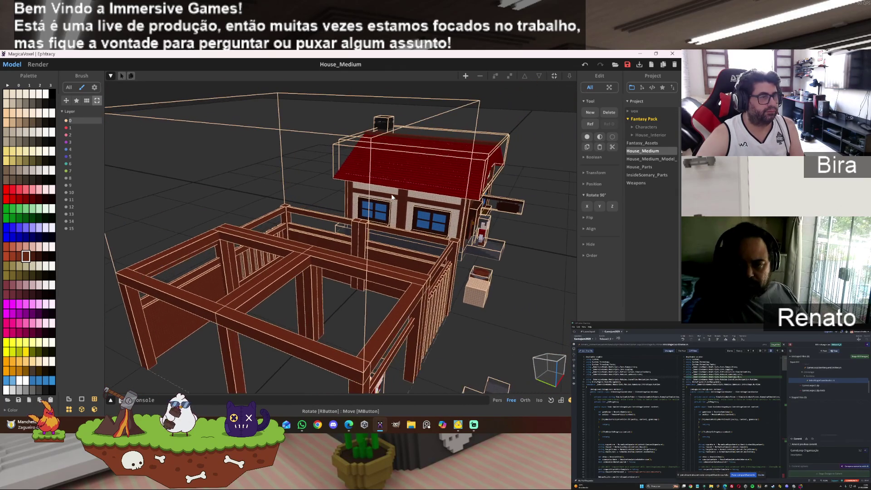
pyautogui.click(399, 325)
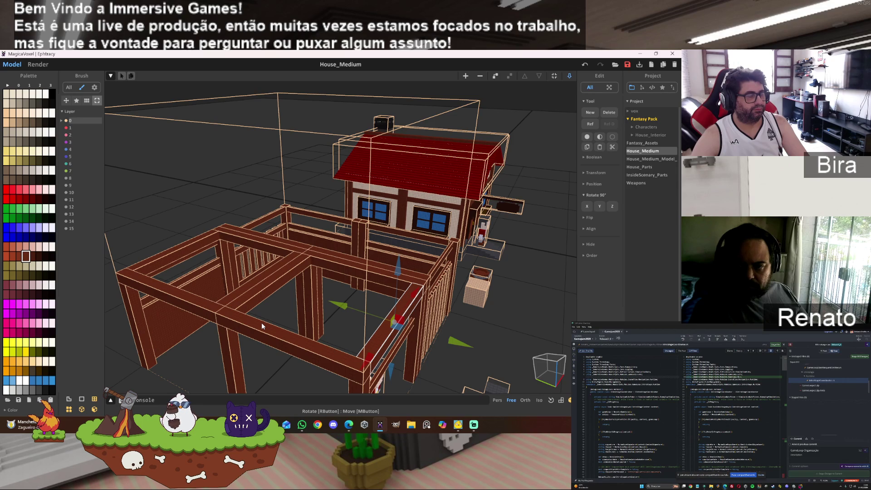
# Move the front beam back off the fenced yard along the gizmo's arrow.
pyautogui.click(262, 325)
pyautogui.moveTo(245, 325)
pyautogui.mouseDown()
pyautogui.moveTo(245, 276)
pyautogui.moveTo(262, 237)
pyautogui.moveTo(333, 262)
pyautogui.moveTo(340, 257)
pyautogui.moveTo(361, 283)
pyautogui.mouseUp()
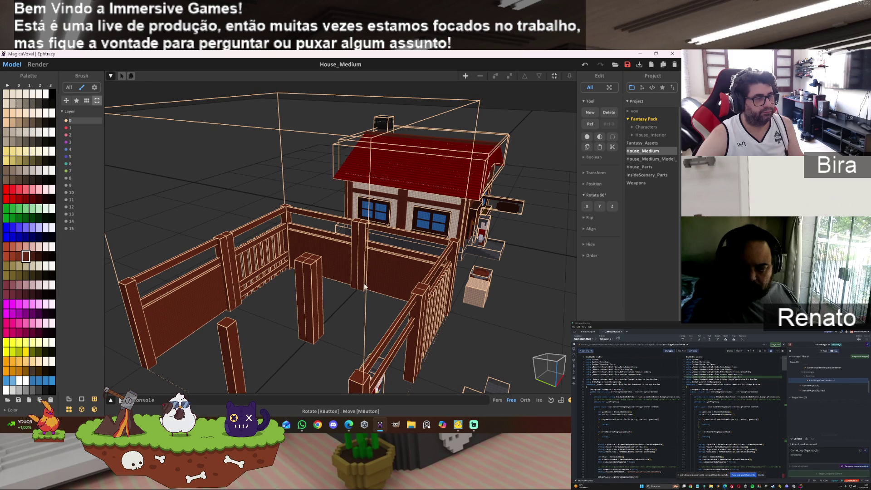
pyautogui.moveTo(482, 313)
pyautogui.mouseDown(button='right')
pyautogui.moveTo(453, 295)
pyautogui.moveTo(489, 317)
pyautogui.moveTo(479, 319)
pyautogui.mouseUp(button='right')
# Select the fenced yard model and raise it upward.
pyautogui.click(403, 159)
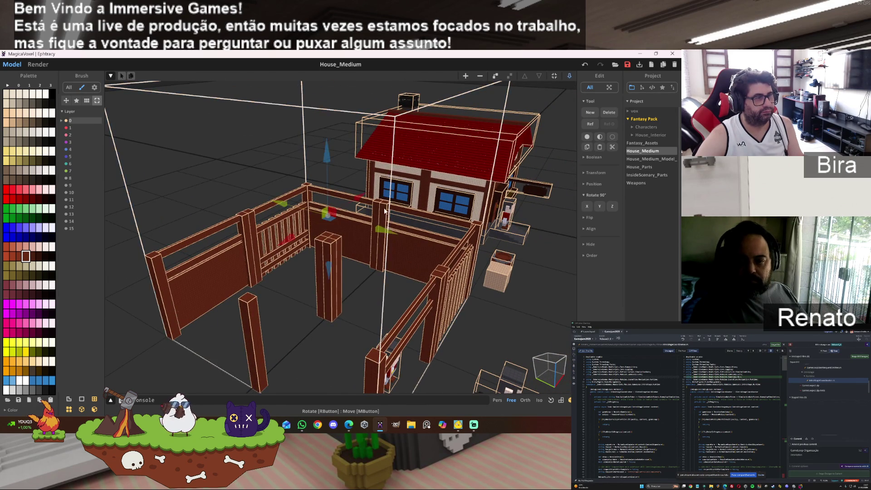
pyautogui.moveTo(403, 160); pyautogui.dragTo(328, 161, button='right')
pyautogui.moveTo(329, 161); pyautogui.dragTo(337, 67)
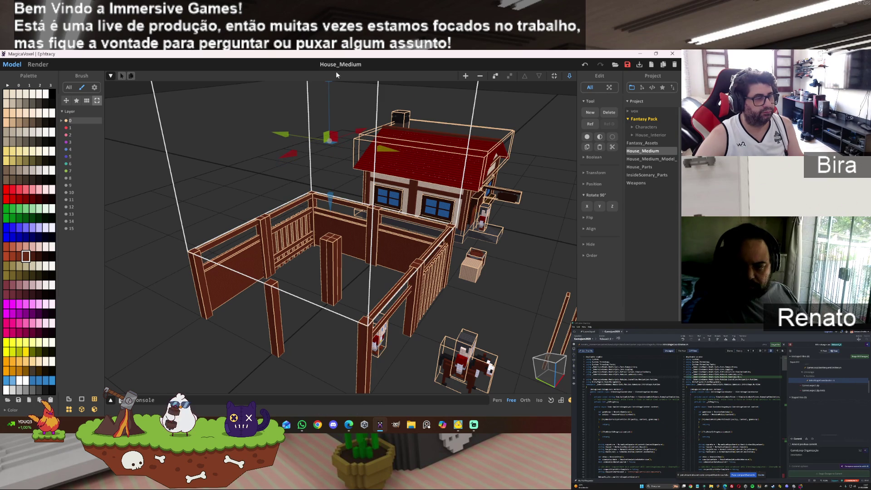
# Fill the model's bottom layer with a dark red slab, then return to World view.
pyautogui.doubleClick(384, 276)
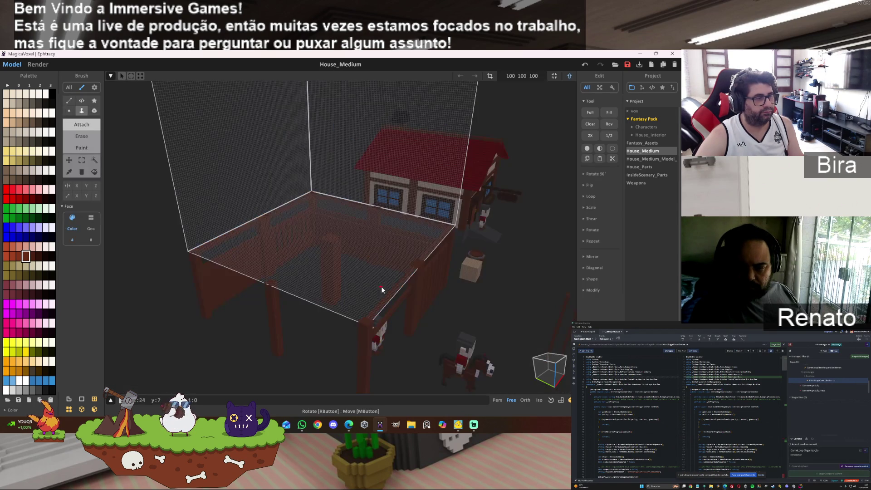
pyautogui.click(403, 266)
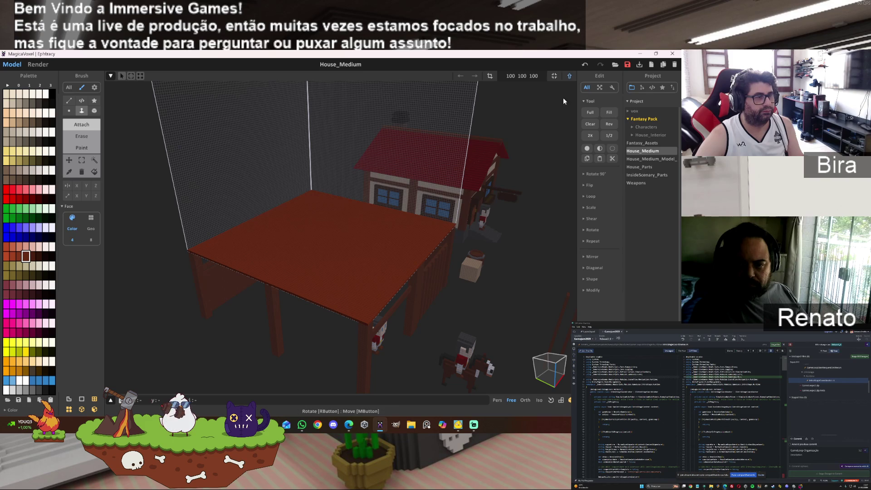
pyautogui.click(570, 76)
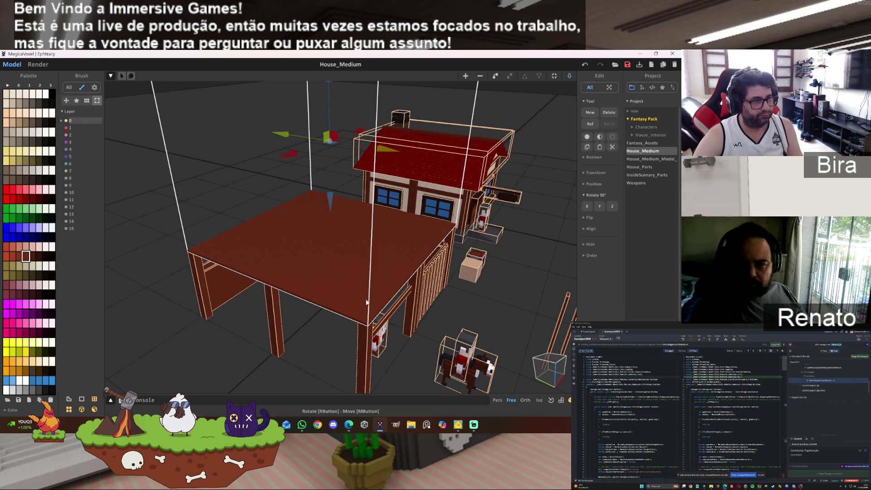
# Preview the farm scene in Render, zooming around, then return to Model editing.
pyautogui.click(43, 66)
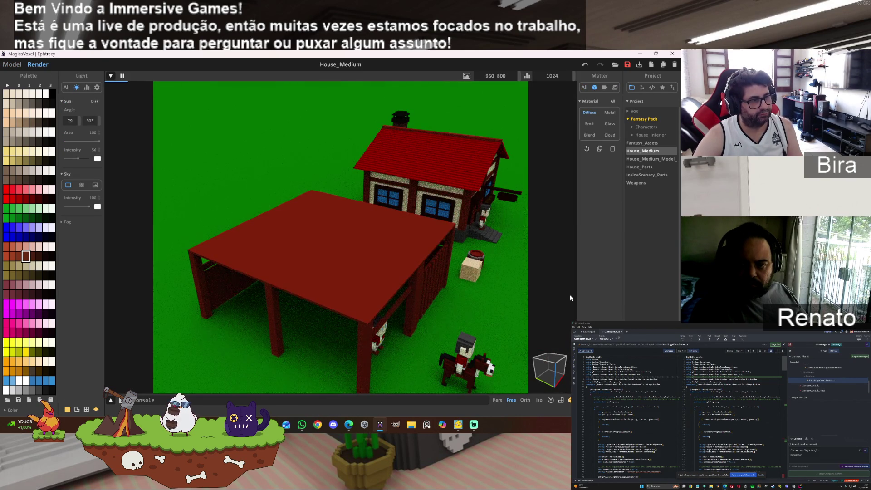
pyautogui.scroll(3, 448, 287)
pyautogui.scroll(10, 449, 288)
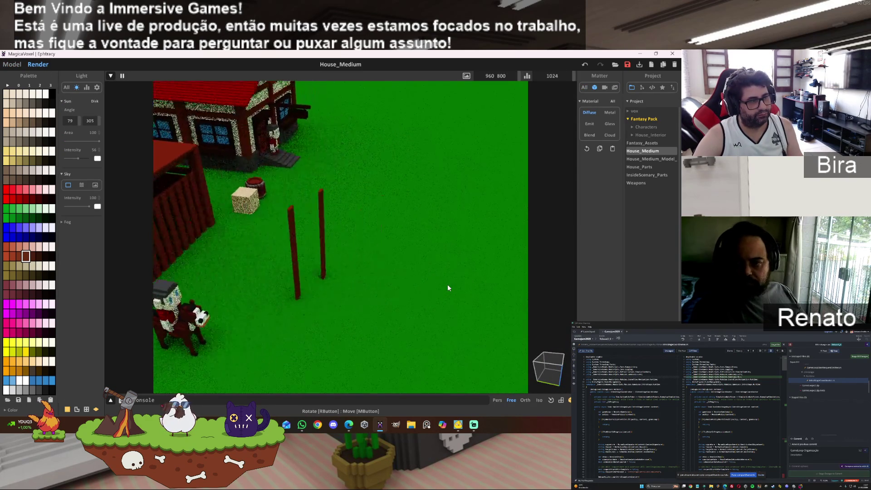
pyautogui.scroll(-8, 386, 275)
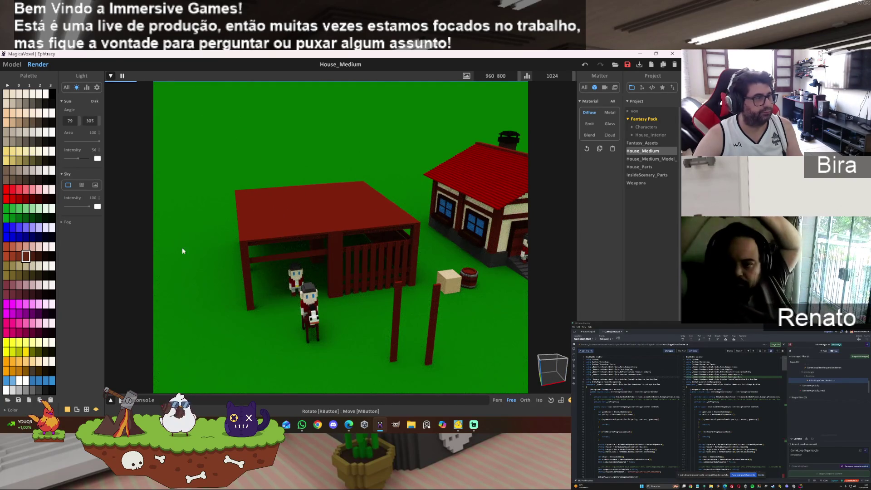
pyautogui.click(19, 65)
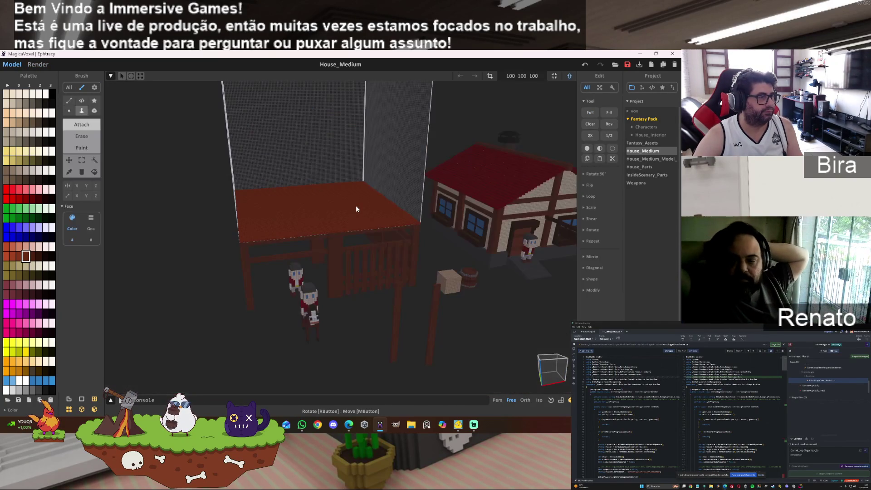
# Repaint the shed roof slab dark brown and render to check it.
pyautogui.click(39, 371)
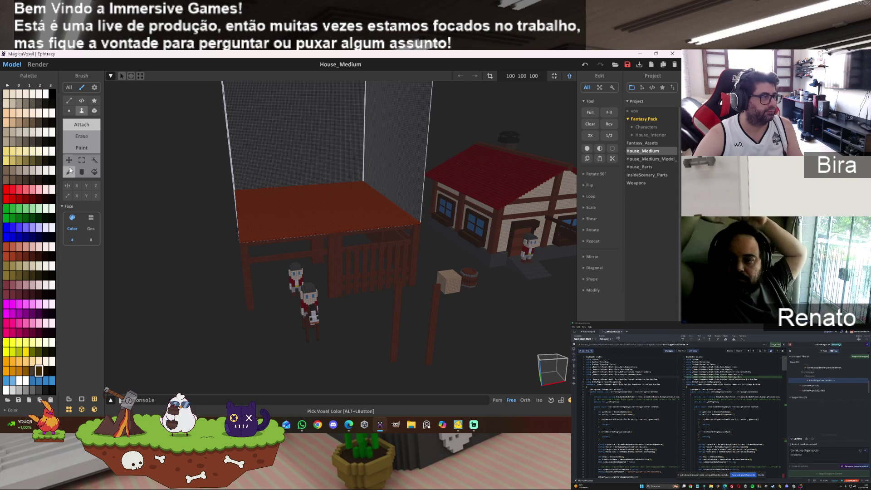
pyautogui.click(95, 172)
pyautogui.click(335, 198)
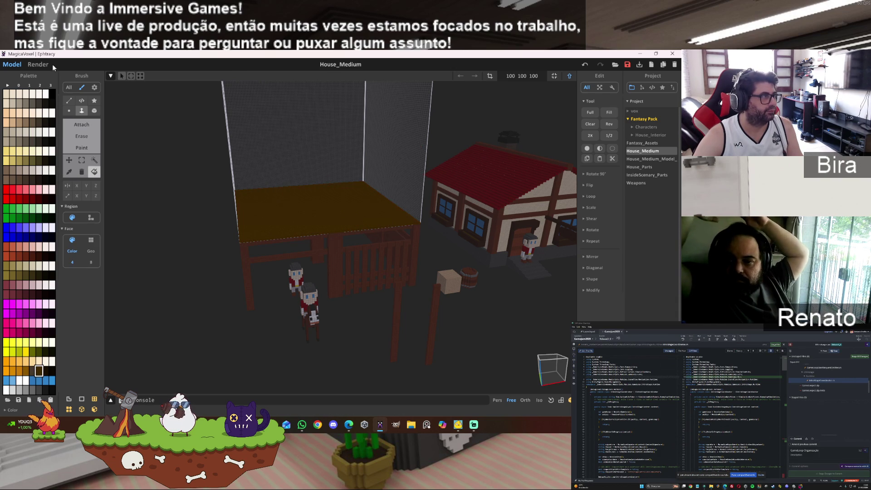
pyautogui.click(44, 65)
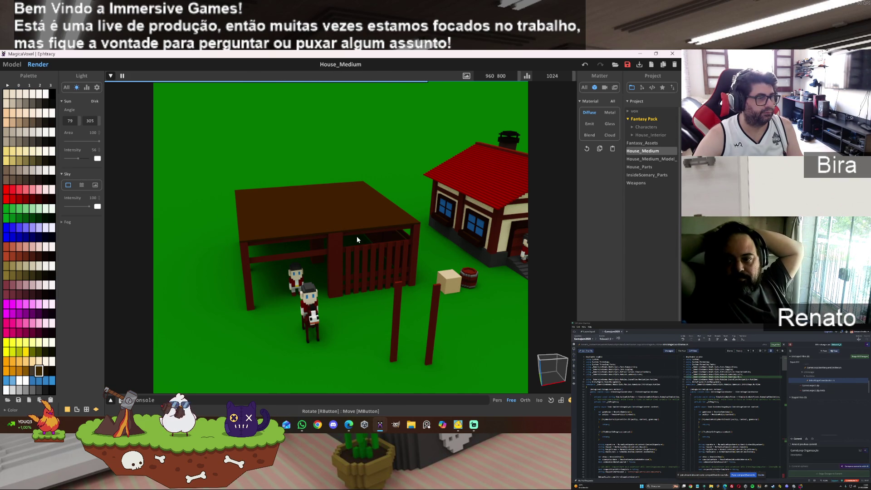
# Orbit and pan the render camera to frame the shed beside the house under the sky.
pyautogui.moveTo(286, 280)
pyautogui.mouseDown(button='right')
pyautogui.moveTo(273, 290)
pyautogui.moveTo(299, 276)
pyautogui.moveTo(320, 279)
pyautogui.mouseUp(button='right')
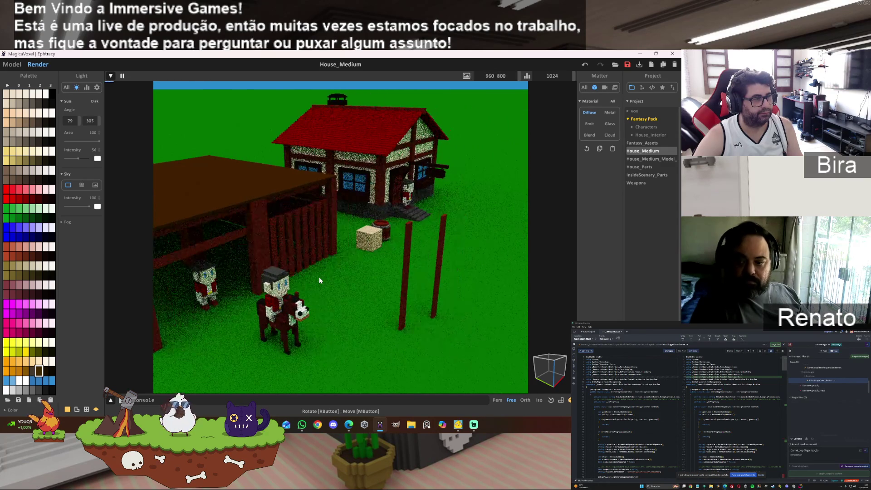
pyautogui.moveTo(361, 272); pyautogui.dragTo(334, 275, button='right')
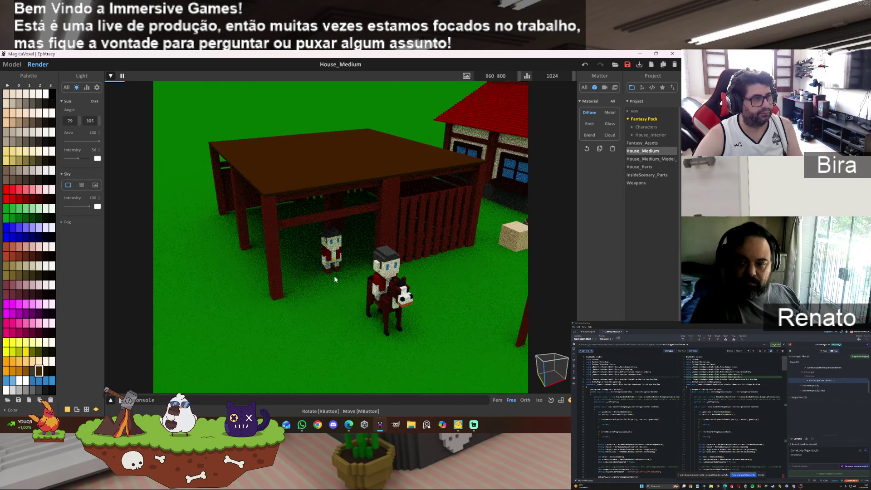
pyautogui.moveTo(451, 241)
pyautogui.mouseDown(button='right')
pyautogui.moveTo(469, 241)
pyautogui.moveTo(464, 231)
pyautogui.moveTo(408, 243)
pyautogui.moveTo(377, 235)
pyautogui.moveTo(393, 234)
pyautogui.mouseUp(button='right')
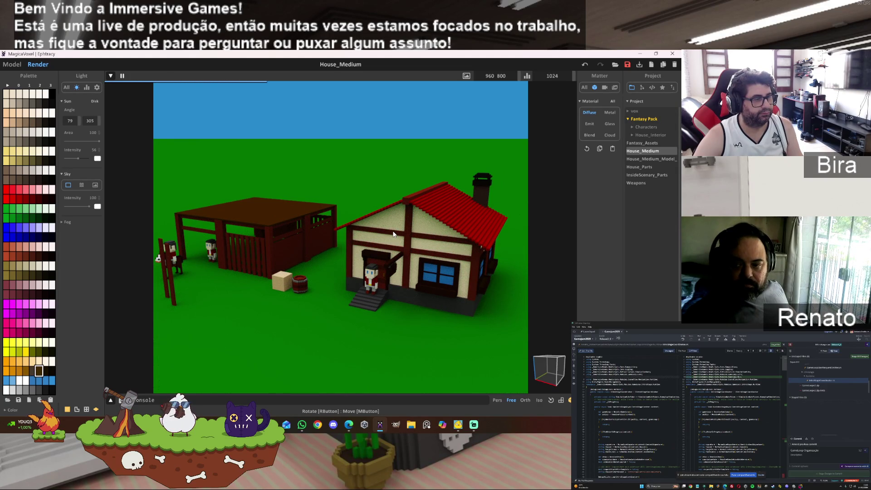
# Tilt and rotate the render camera to centre the shed and house, then start the game's gameplay.
pyautogui.moveTo(306, 293); pyautogui.dragTo(304, 292, button='right')
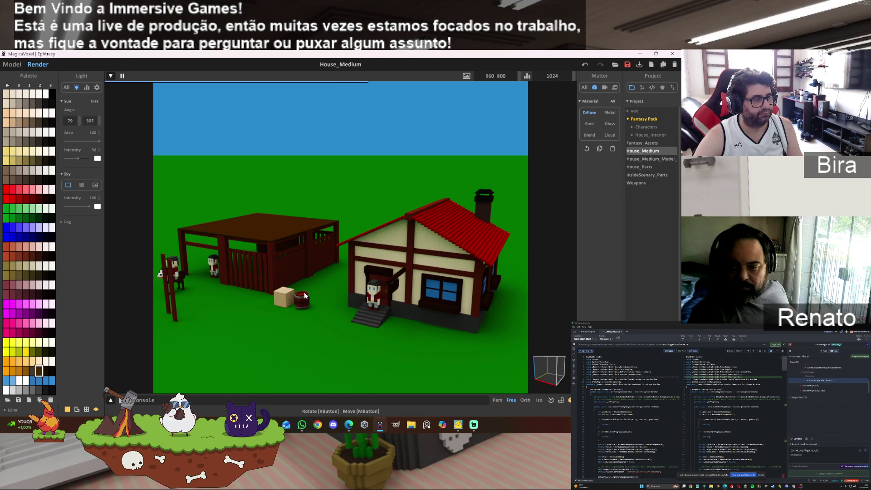
pyautogui.moveTo(305, 295); pyautogui.dragTo(309, 293, button='right')
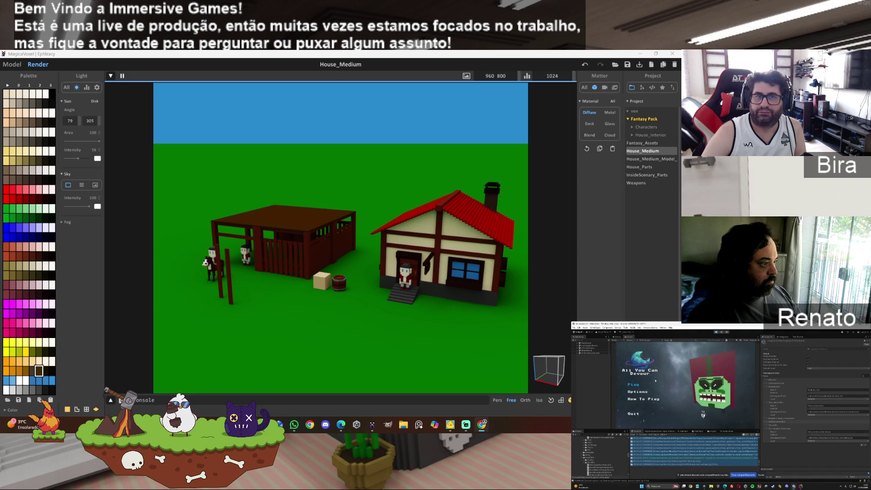
pyautogui.click(636, 384)
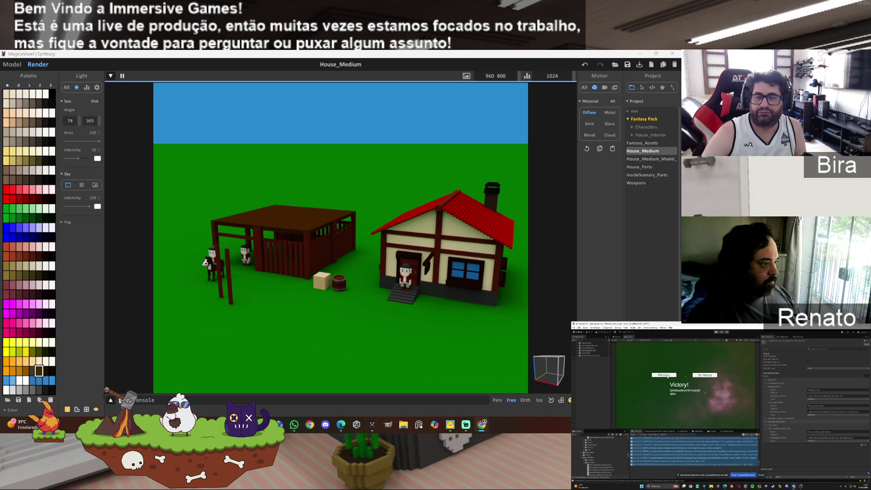
pyautogui.click(654, 374)
pyautogui.click(648, 366)
pyautogui.click(711, 378)
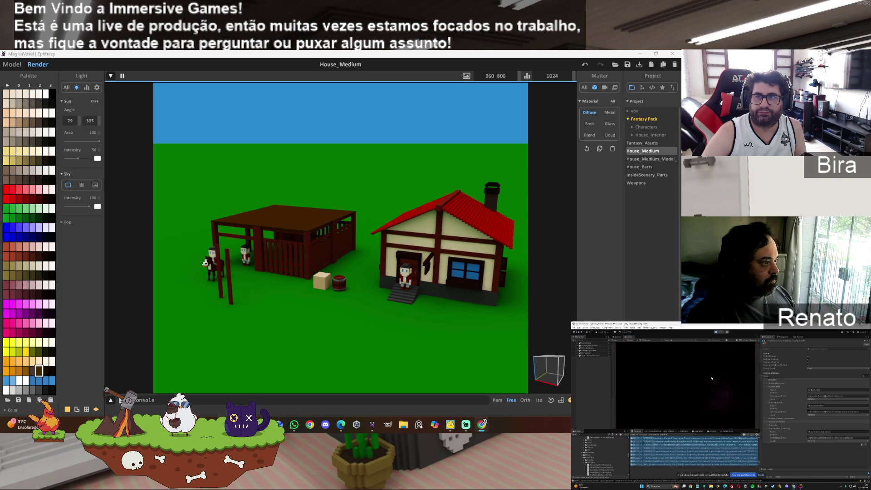
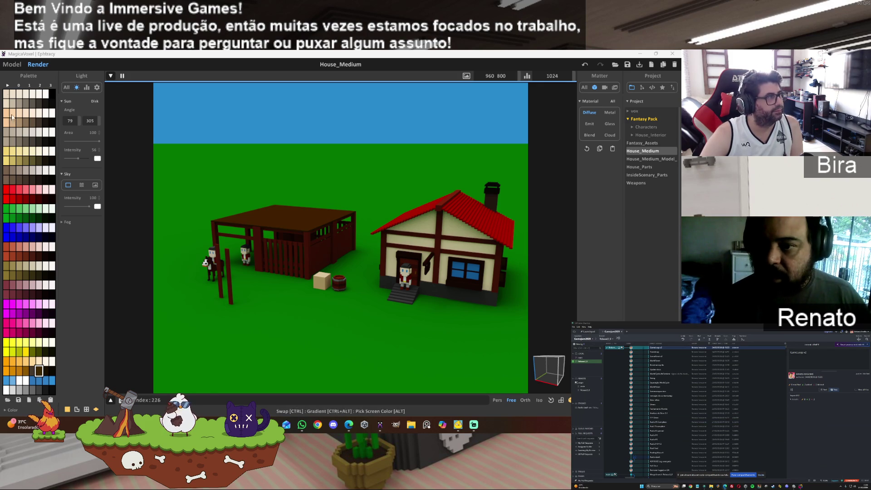
# Leave the render preview for World mode and orbit closer to the shed and house.
pyautogui.click(12, 66)
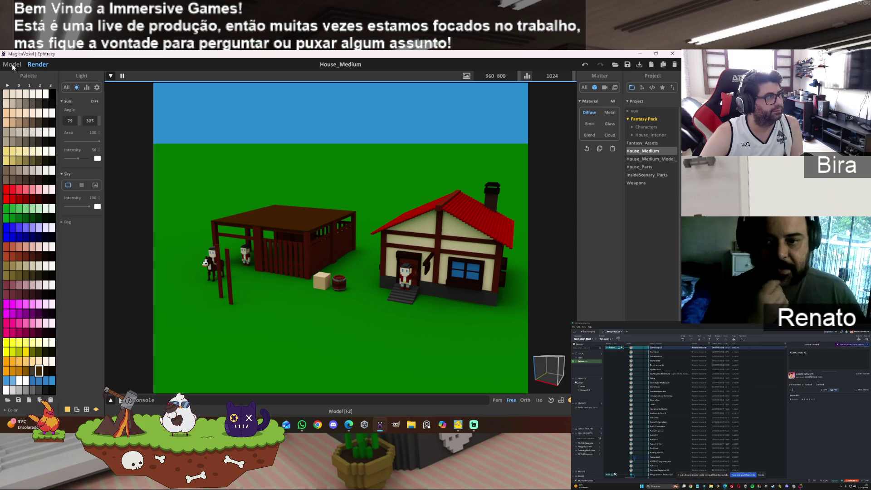
pyautogui.click(12, 65)
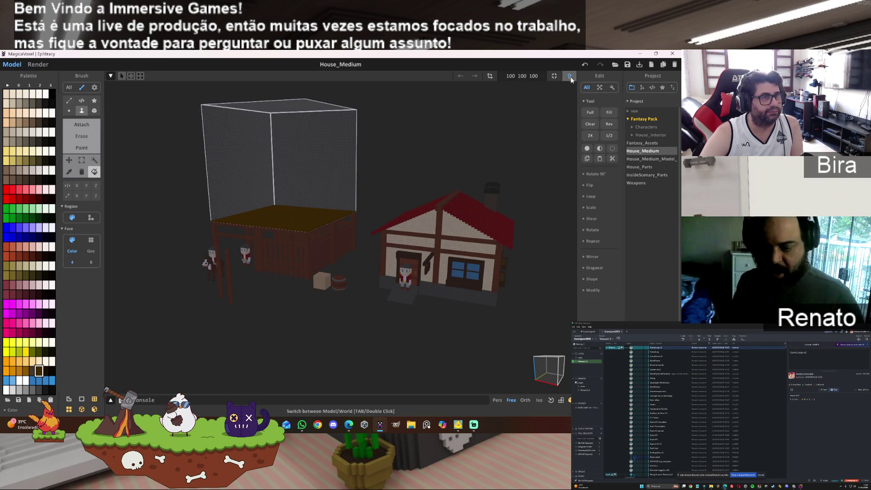
pyautogui.press('Tab')
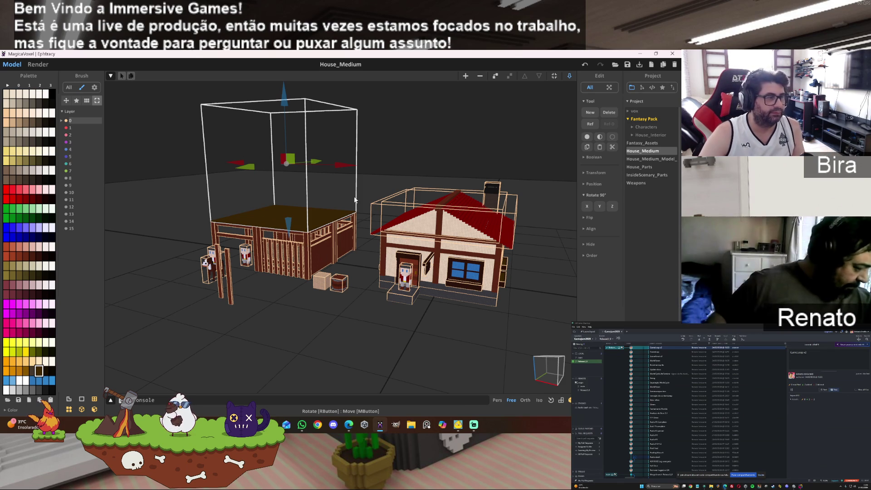
pyautogui.moveTo(354, 199)
pyautogui.mouseDown(button='right')
pyautogui.moveTo(244, 278)
pyautogui.moveTo(265, 275)
pyautogui.moveTo(268, 284)
pyautogui.moveTo(331, 277)
pyautogui.moveTo(328, 307)
pyautogui.moveTo(325, 276)
pyautogui.moveTo(365, 277)
pyautogui.mouseUp(button='right')
pyautogui.scroll(5, 244, 278)
pyautogui.scroll(-2, 263, 270)
pyautogui.scroll(-2, 269, 284)
pyautogui.scroll(4, 329, 308)
pyautogui.scroll(-2, 328, 305)
pyautogui.scroll(-2, 363, 276)
pyautogui.scroll(3, 353, 268)
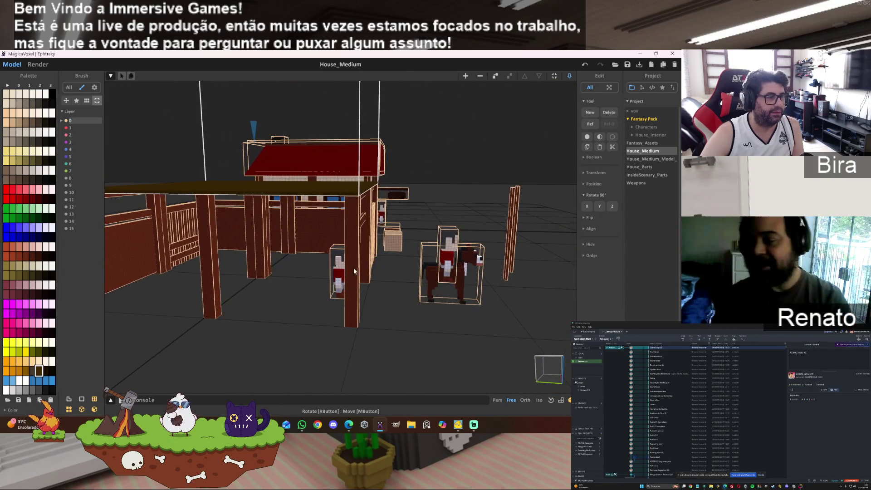
pyautogui.click(340, 267)
pyautogui.moveTo(408, 277)
pyautogui.mouseDown()
pyautogui.moveTo(430, 322)
pyautogui.moveTo(397, 311)
pyautogui.moveTo(402, 272)
pyautogui.mouseUp()
pyautogui.moveTo(402, 272)
pyautogui.mouseDown(button='right')
pyautogui.moveTo(453, 277)
pyautogui.moveTo(427, 254)
pyautogui.mouseUp(button='right')
pyautogui.moveTo(420, 249)
pyautogui.mouseDown()
pyautogui.moveTo(555, 205)
pyautogui.moveTo(568, 210)
pyautogui.mouseUp()
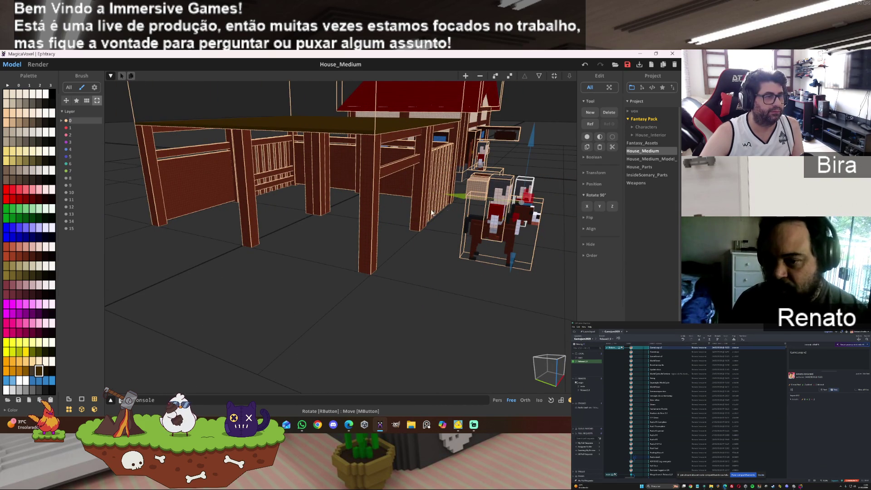
pyautogui.moveTo(447, 208); pyautogui.dragTo(412, 208, button='right')
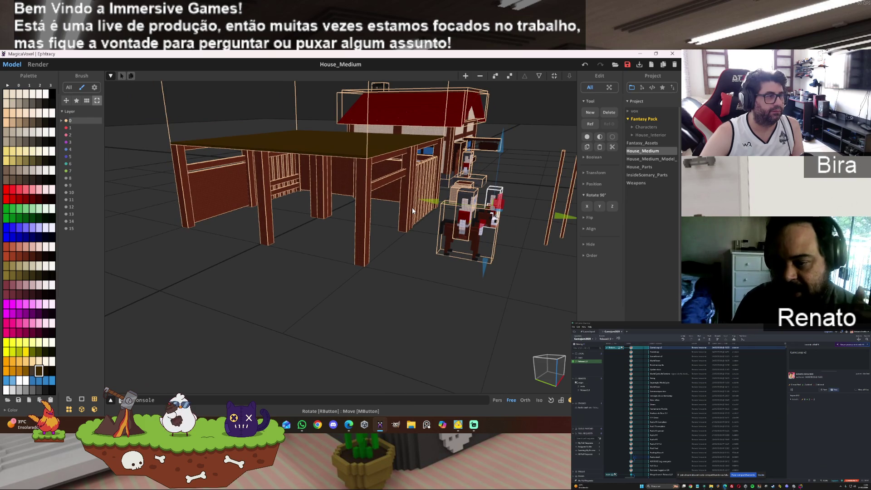
pyautogui.moveTo(412, 208)
pyautogui.mouseDown(button='right')
pyautogui.moveTo(407, 256)
pyautogui.moveTo(407, 249)
pyautogui.mouseUp(button='right')
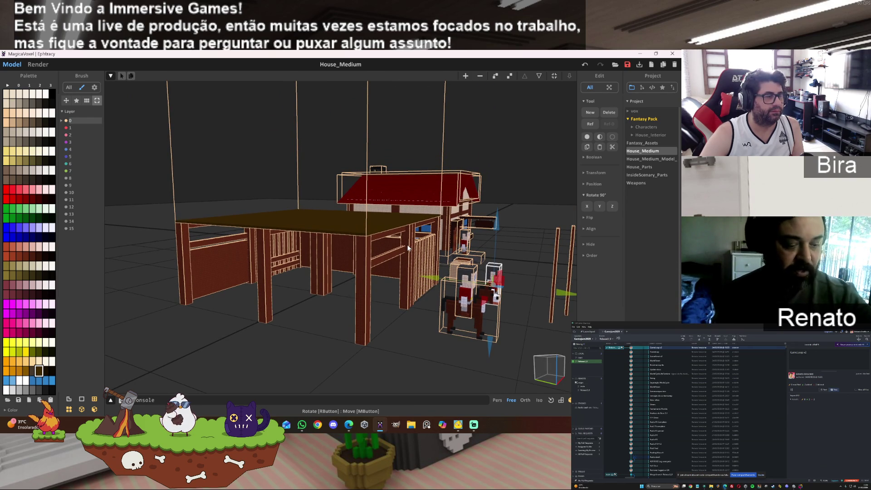
pyautogui.moveTo(407, 247)
pyautogui.mouseDown(button='right')
pyautogui.moveTo(408, 269)
pyautogui.moveTo(431, 258)
pyautogui.moveTo(437, 331)
pyautogui.moveTo(440, 270)
pyautogui.moveTo(437, 291)
pyautogui.moveTo(434, 277)
pyautogui.mouseUp(button='right')
pyautogui.moveTo(142, 219)
pyautogui.mouseDown()
pyautogui.moveTo(209, 283)
pyautogui.moveTo(347, 316)
pyautogui.moveTo(430, 320)
pyautogui.mouseUp()
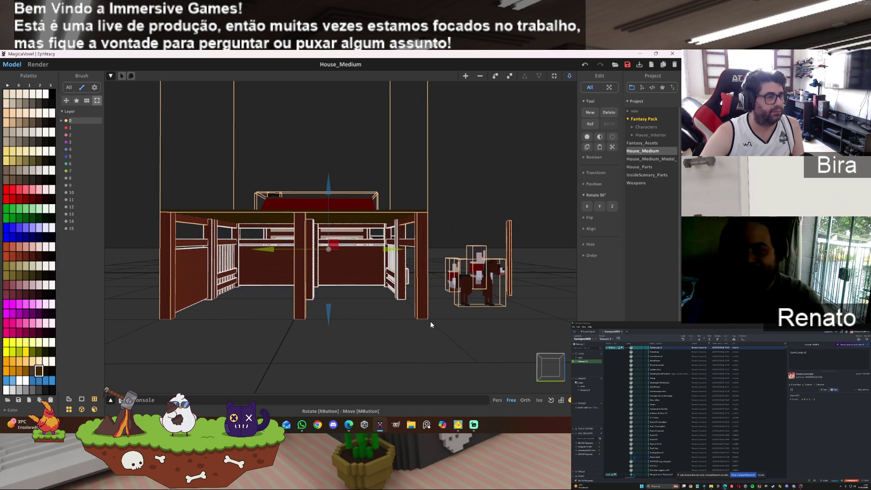
pyautogui.moveTo(132, 214)
pyautogui.mouseDown()
pyautogui.moveTo(174, 252)
pyautogui.moveTo(206, 300)
pyautogui.moveTo(202, 314)
pyautogui.mouseUp()
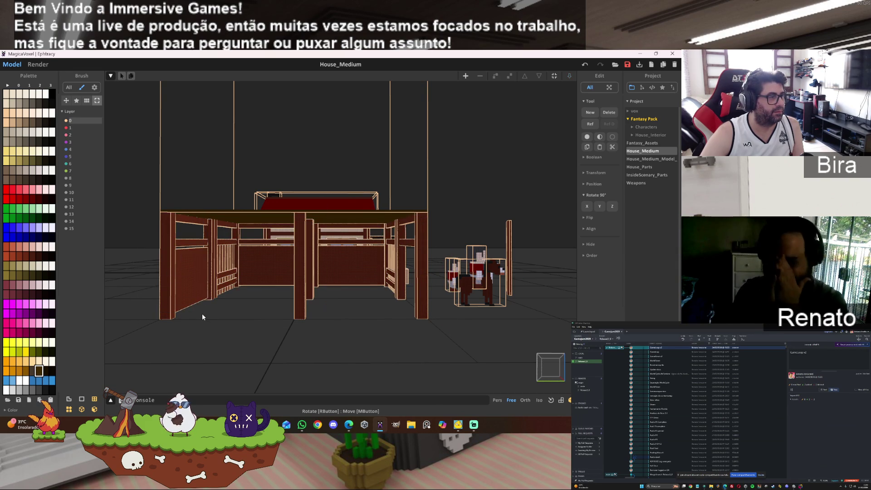
pyautogui.hotkey('ctrl', 'z')
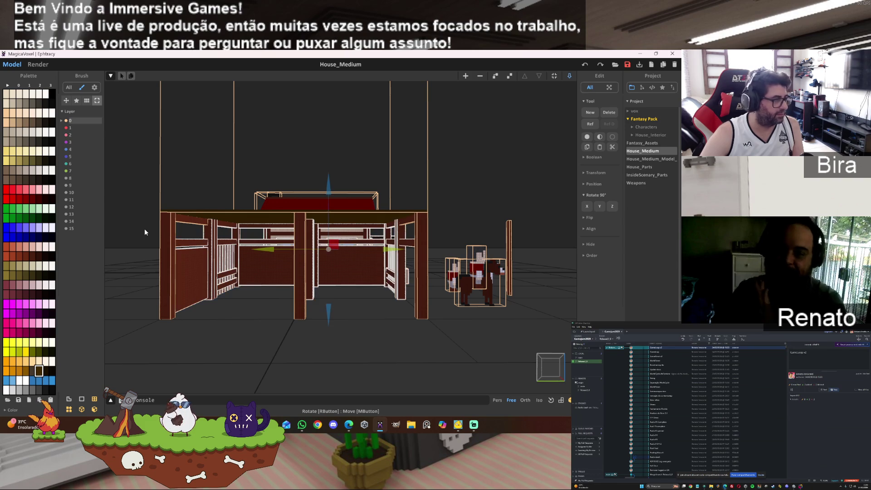
pyautogui.moveTo(131, 218)
pyautogui.mouseDown()
pyautogui.moveTo(186, 249)
pyautogui.moveTo(199, 316)
pyautogui.mouseUp()
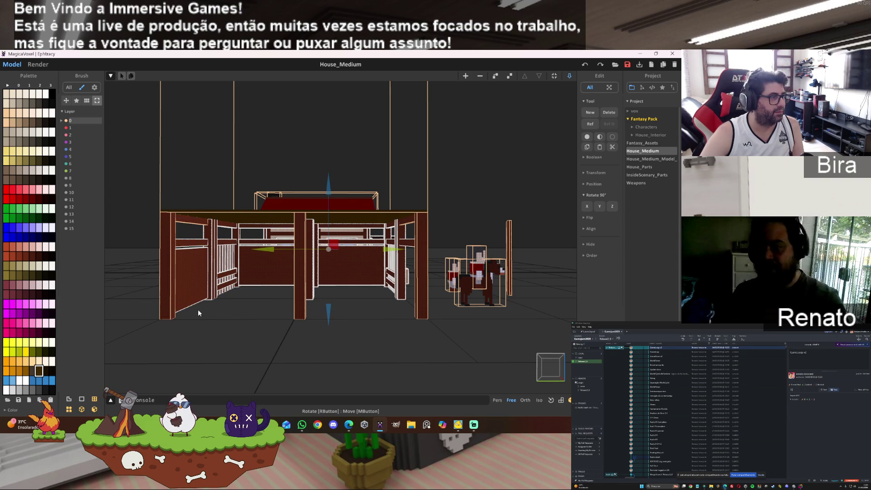
pyautogui.click(191, 220)
pyautogui.scroll(5, 307, 251)
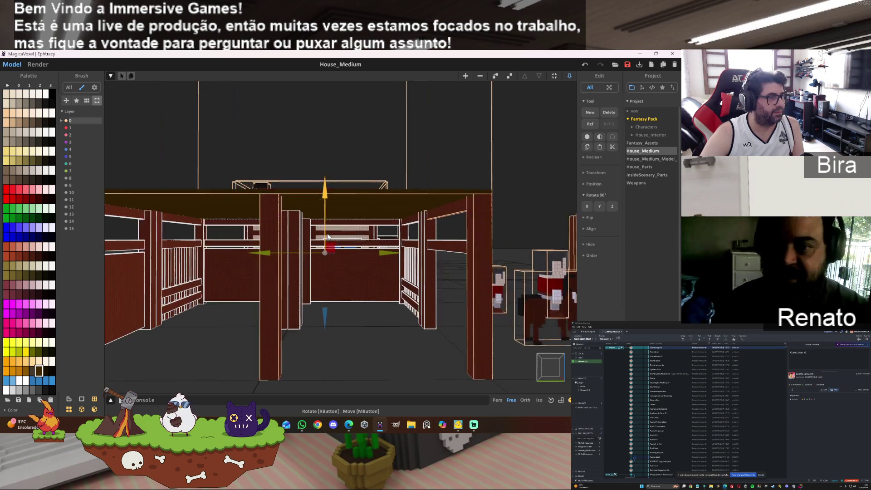
pyautogui.moveTo(371, 258)
pyautogui.mouseDown(button='right')
pyautogui.moveTo(360, 282)
pyautogui.moveTo(329, 279)
pyautogui.mouseUp(button='right')
pyautogui.scroll(8, 329, 283)
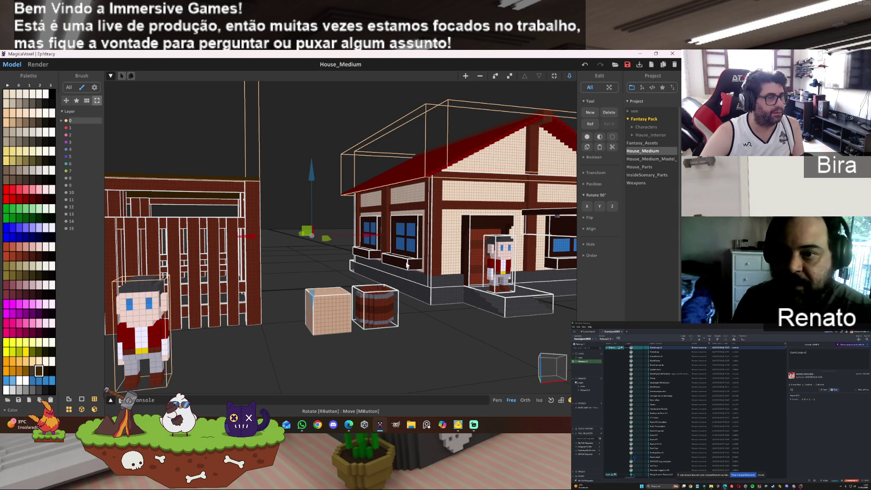
pyautogui.scroll(-3, 435, 241)
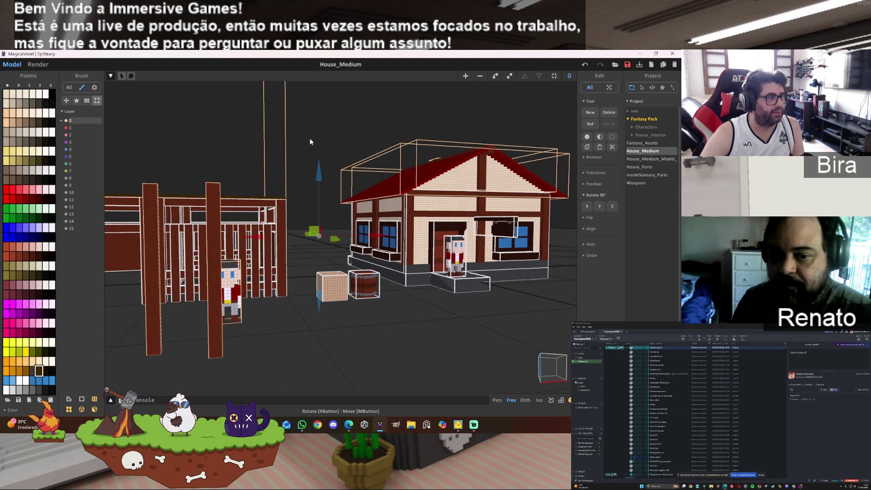
pyautogui.moveTo(312, 149)
pyautogui.mouseDown(button='right')
pyautogui.moveTo(290, 161)
pyautogui.moveTo(367, 268)
pyautogui.mouseUp(button='right')
pyautogui.click(368, 268)
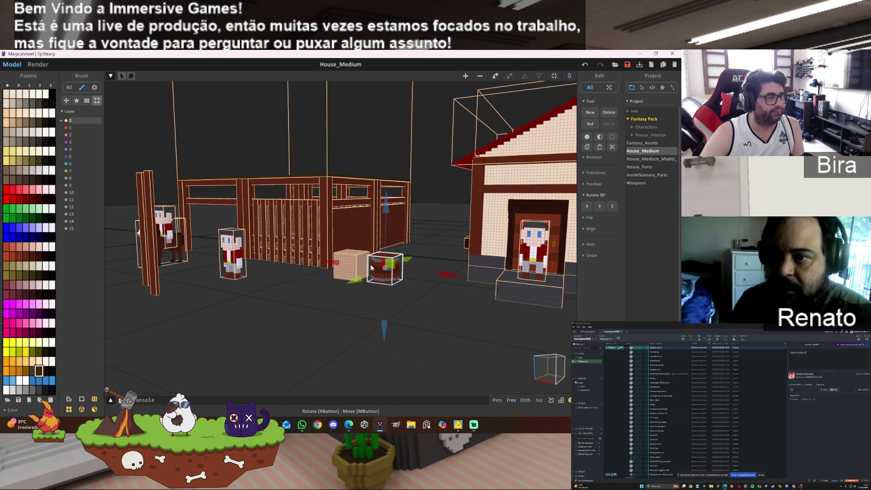
# Slide the crate and barrel right along X, then bring the gate villager beside them.
pyautogui.keyDown('shift'); pyautogui.click(350, 272); pyautogui.keyUp('shift')
pyautogui.moveTo(435, 275); pyautogui.dragTo(489, 287)
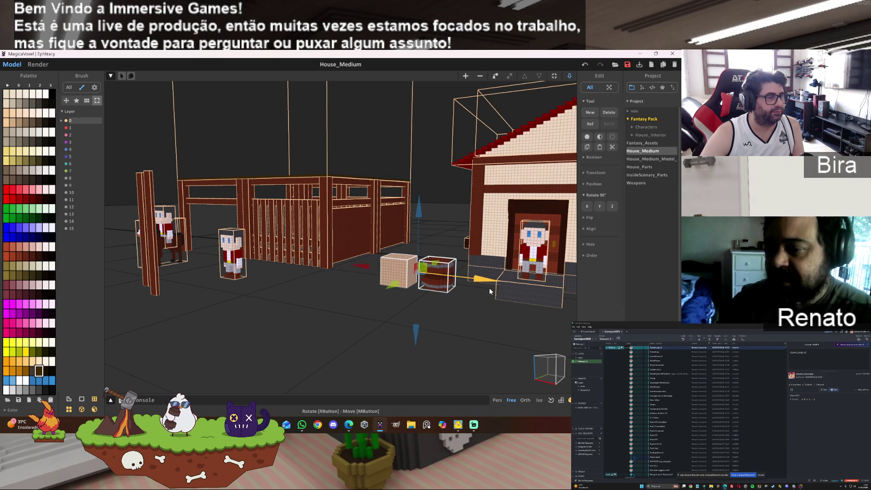
pyautogui.click(242, 259)
pyautogui.moveTo(272, 277); pyautogui.dragTo(386, 286)
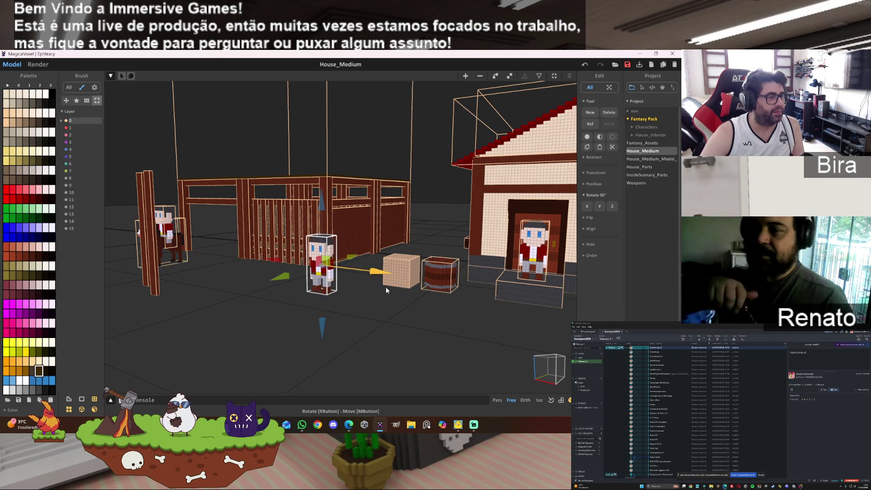
pyautogui.moveTo(236, 251); pyautogui.dragTo(254, 254, button='middle')
pyautogui.moveTo(254, 253); pyautogui.dragTo(228, 257, button='right')
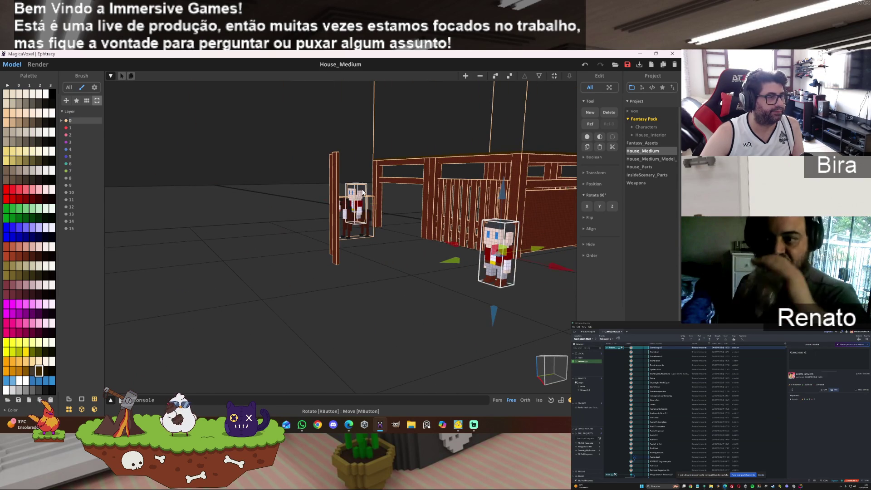
# Place a copy of the horse rider nearer the front of the scene.
pyautogui.click(347, 223)
pyautogui.moveTo(397, 209)
pyautogui.keyDown('shift'); pyautogui.mouseDown()
pyautogui.moveTo(330, 215)
pyautogui.moveTo(405, 212)
pyautogui.moveTo(300, 224)
pyautogui.mouseUp(); pyautogui.keyUp('shift')
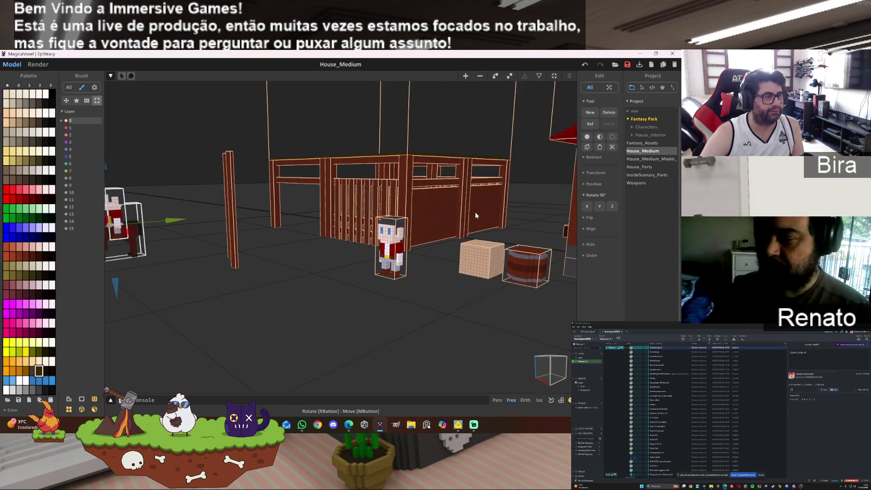
pyautogui.scroll(6, 472, 189)
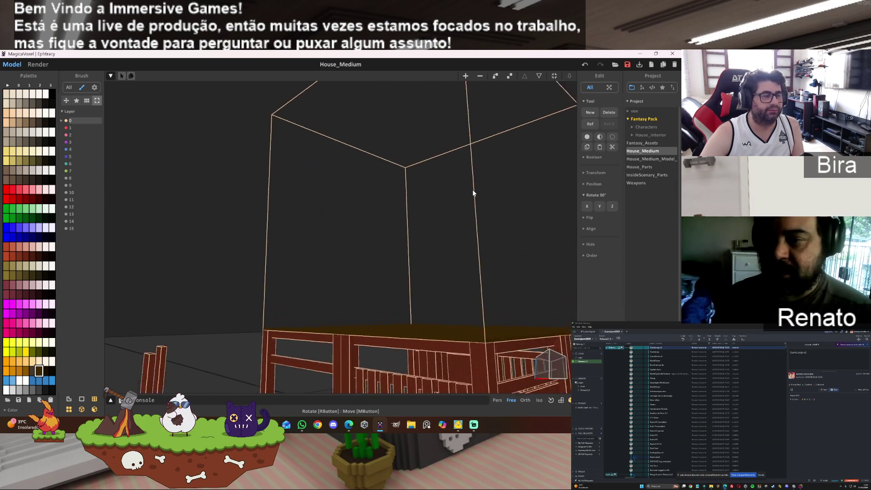
pyautogui.scroll(-5, 479, 210)
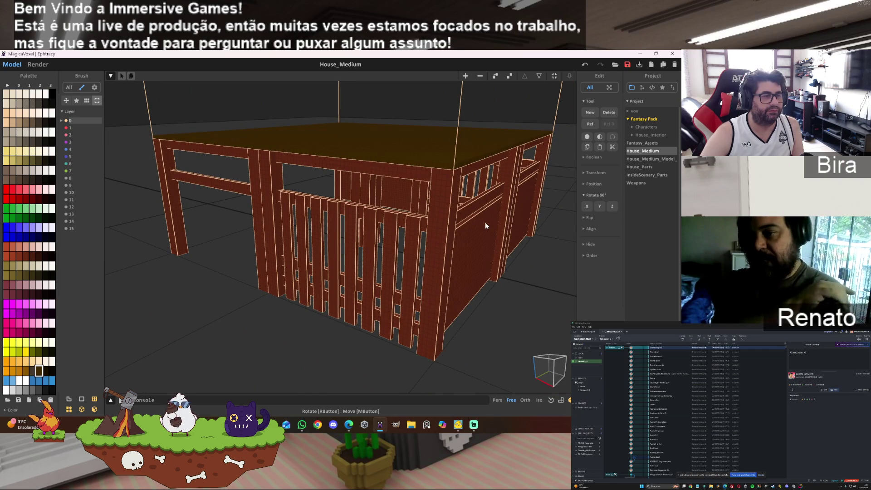